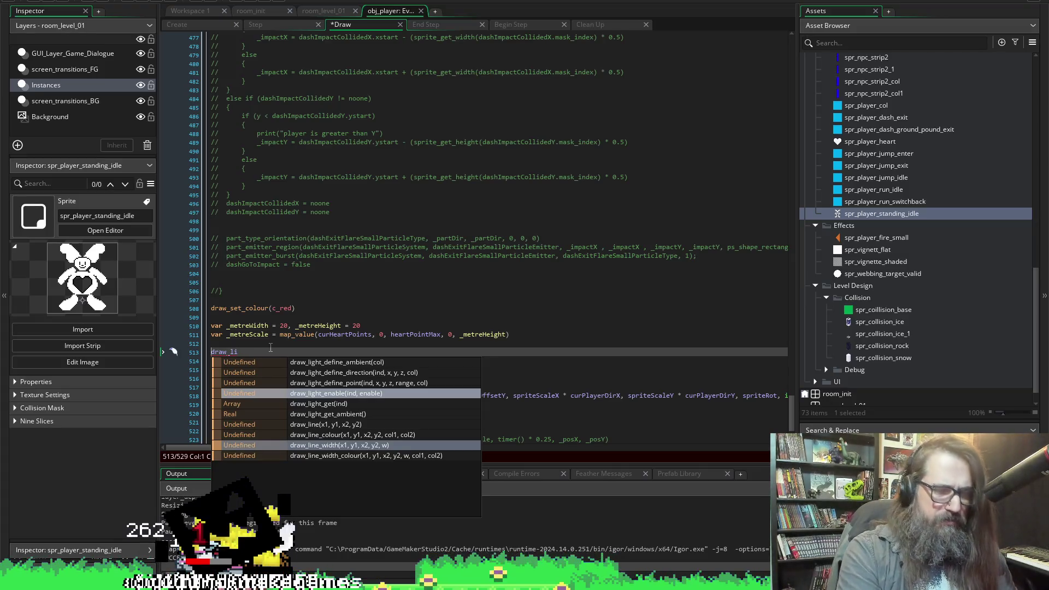
Comment out the draw_li line and give draw_rectangle the arguments x, y, x, _metreHeight.
text(//)
click(292, 360)
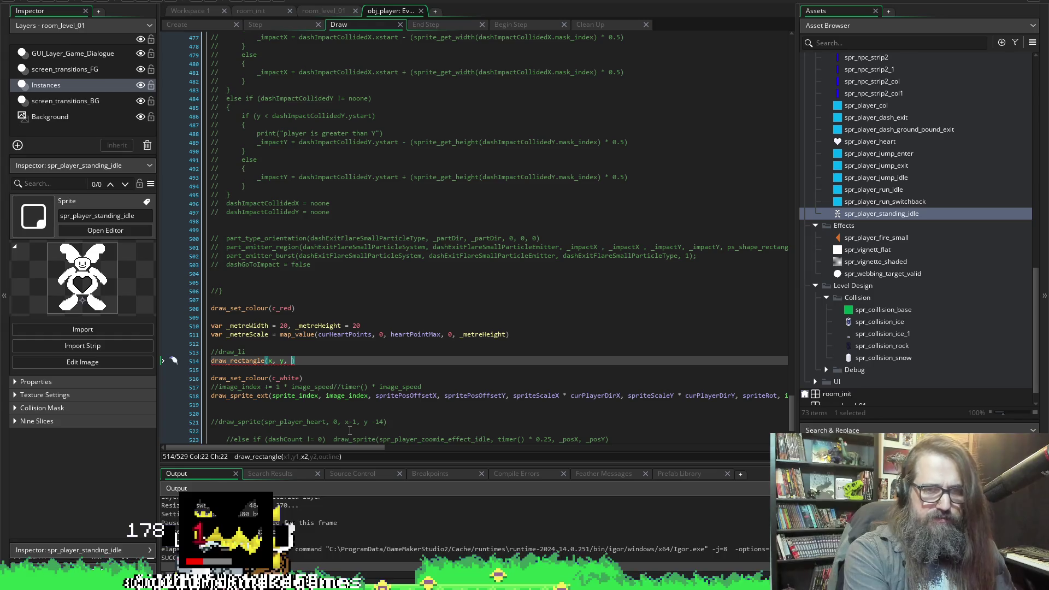
text(x,)
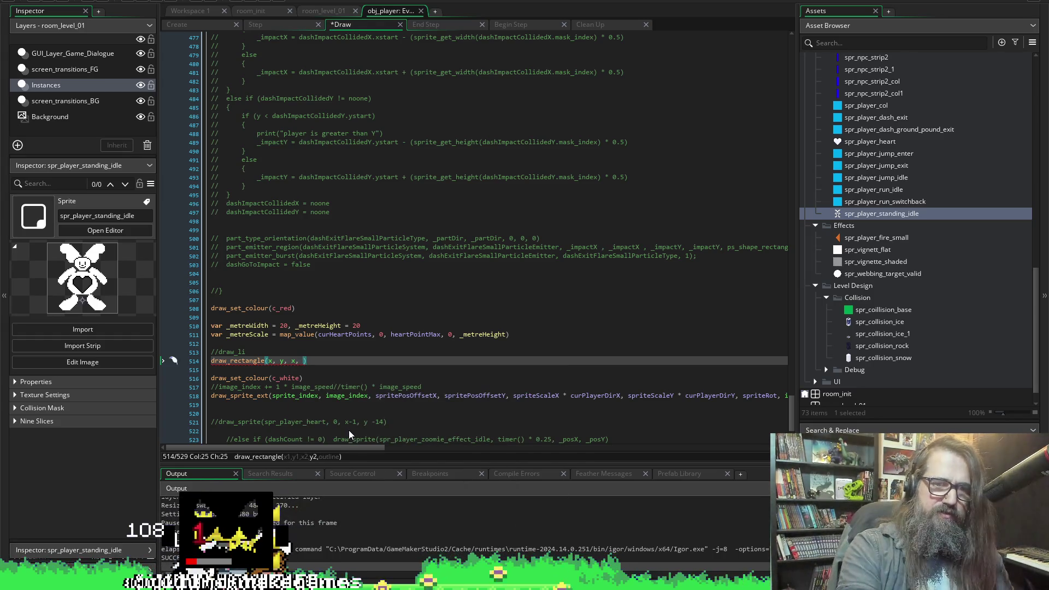
double_click(328, 326)
key(ctrl+c)
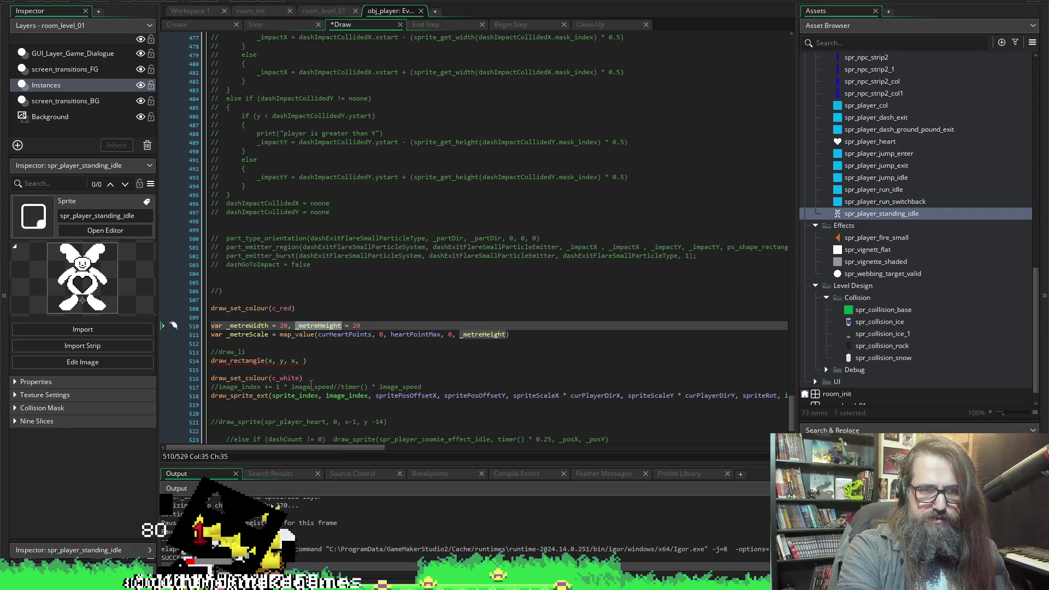
click(298, 378)
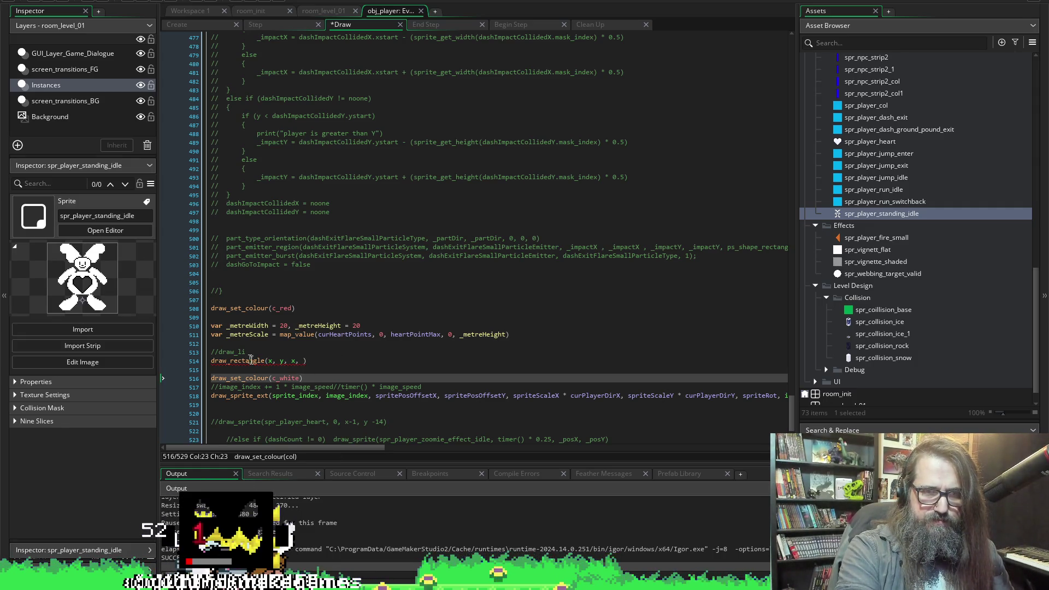
click(302, 360)
key(ctrl+v)
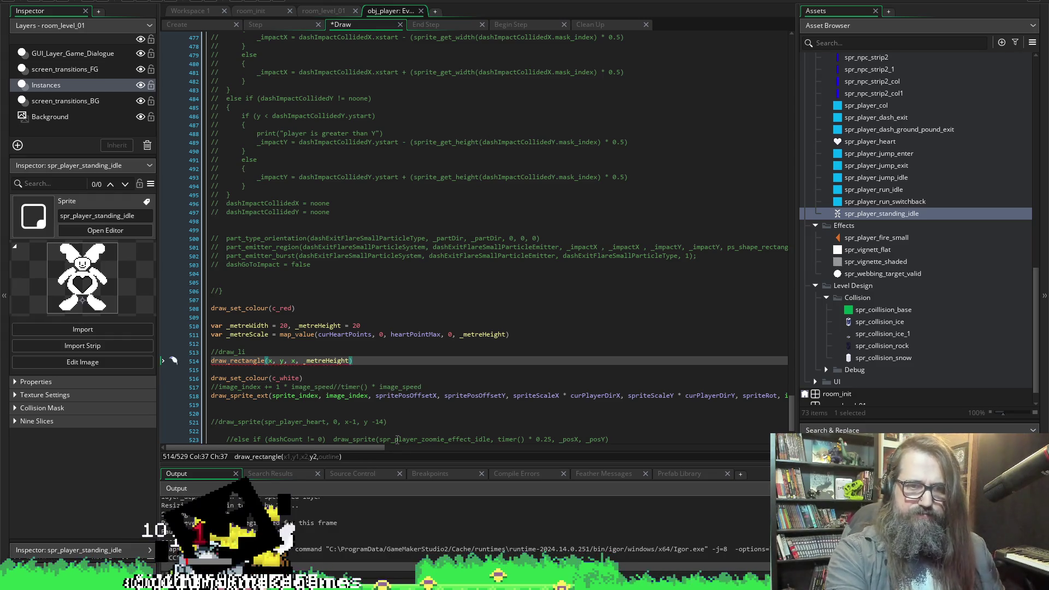
key(ctrl+s)
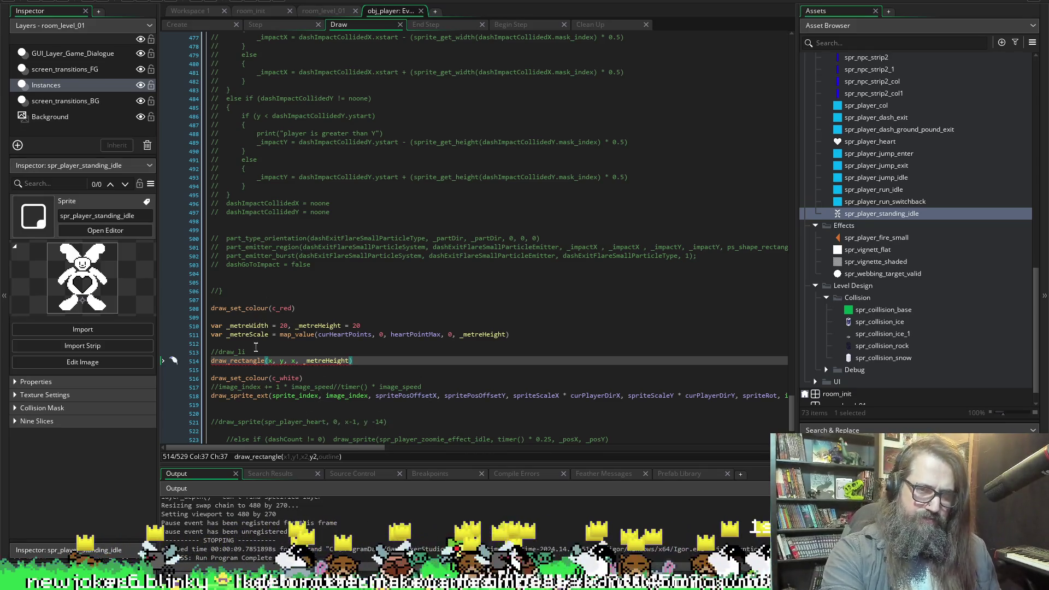
Finish draw_rectangle with false as its outline argument, save, and run the game.
click(233, 351)
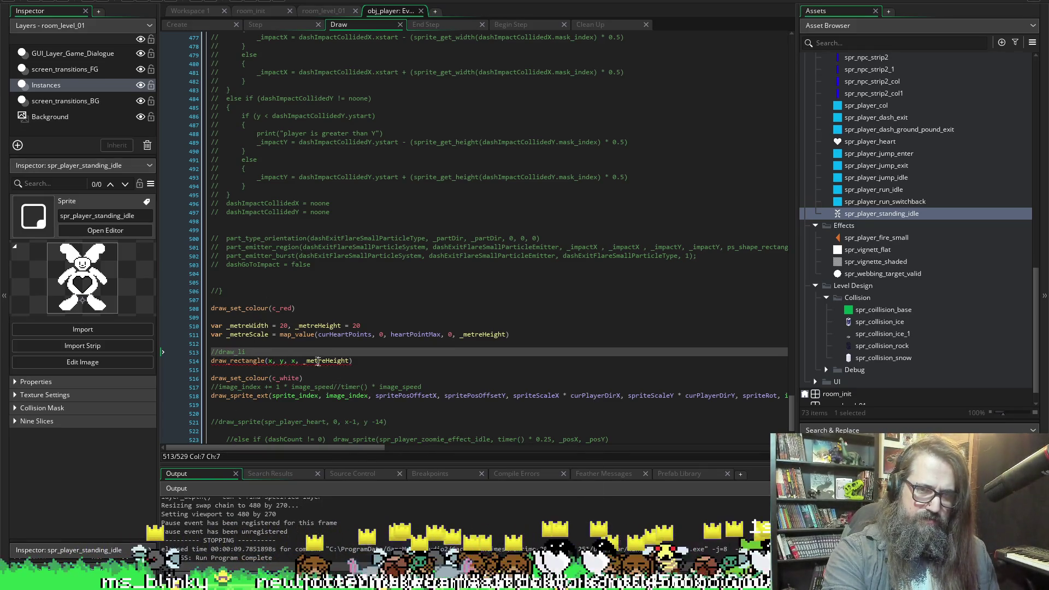
click(349, 360)
text(fal)
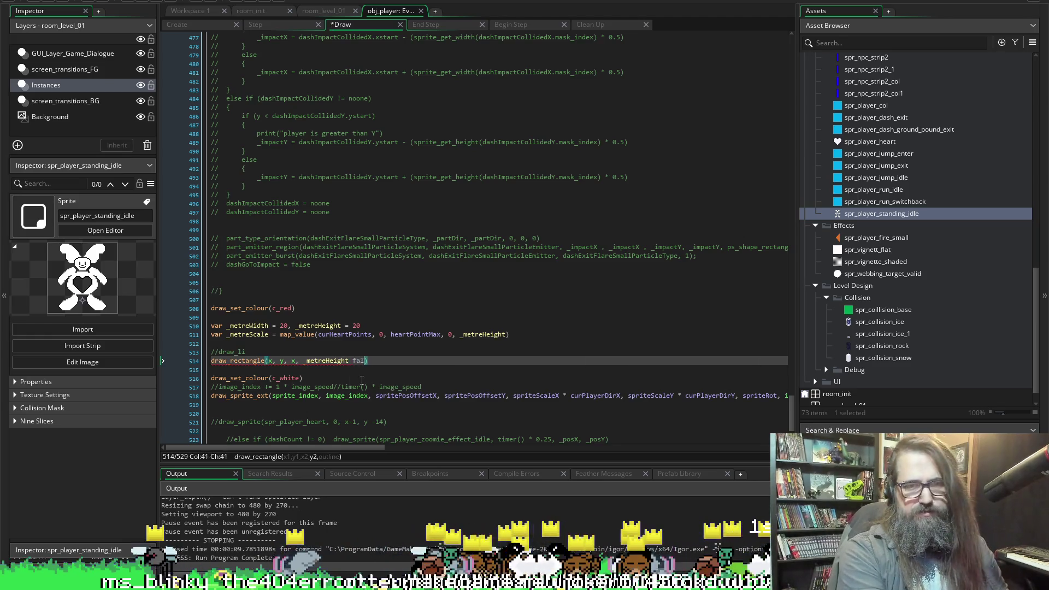
key(BackSpace)
key(BackSpace)
key(BackSpace)
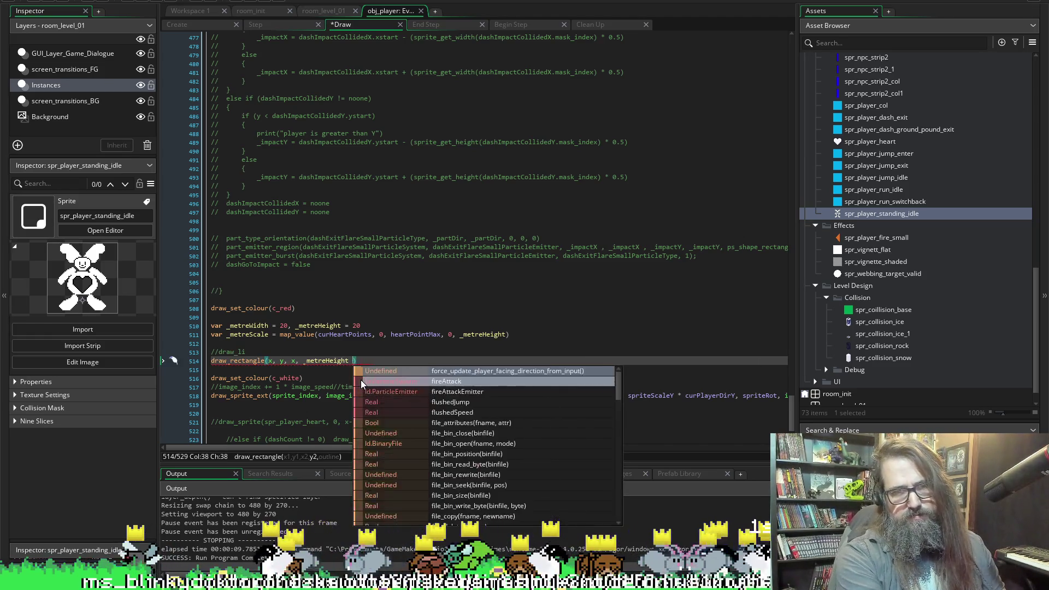
key(BackSpace)
text(, outlin)
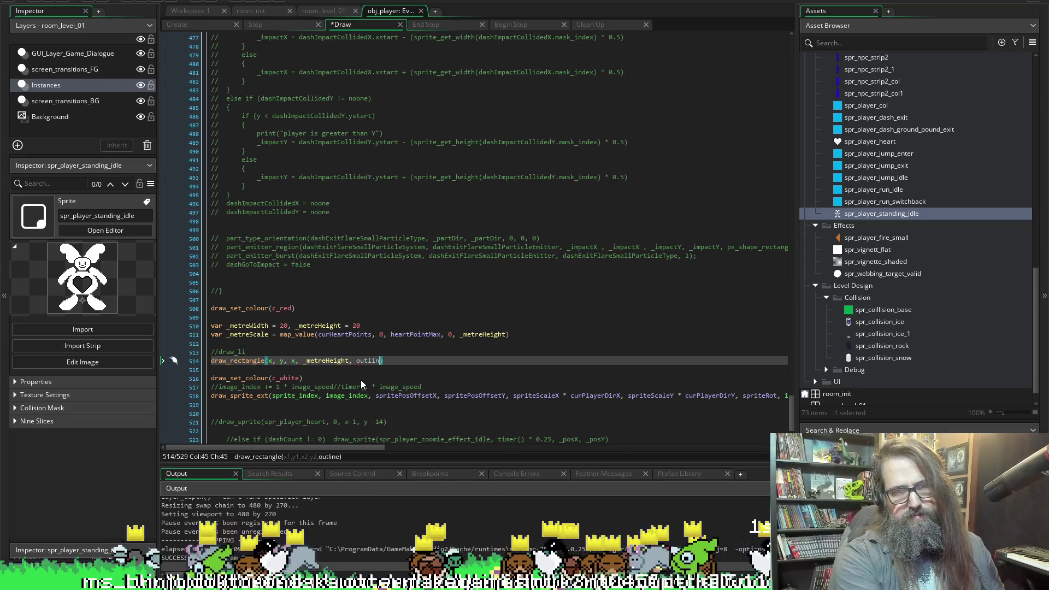
text(e)
key(ctrl+s)
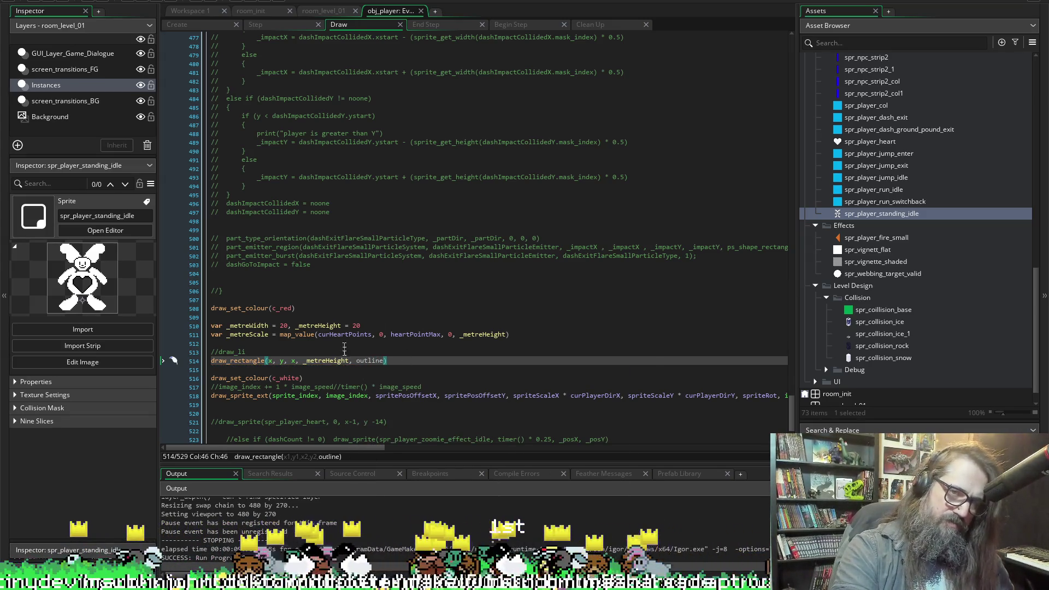
double_click(357, 360)
text(-1)
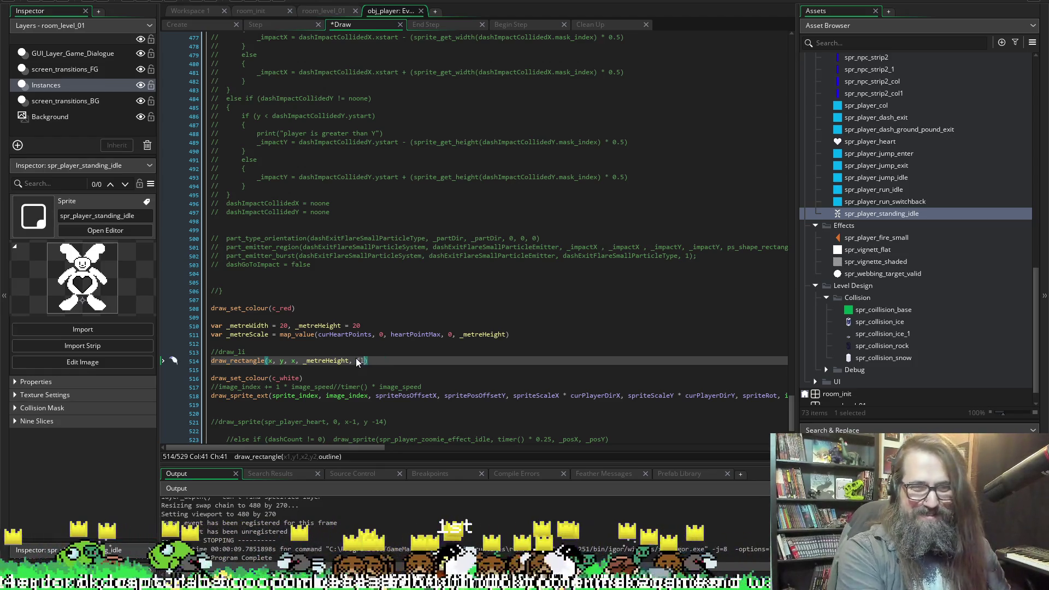
key(BackSpace)
key(BackSpace)
text(f)
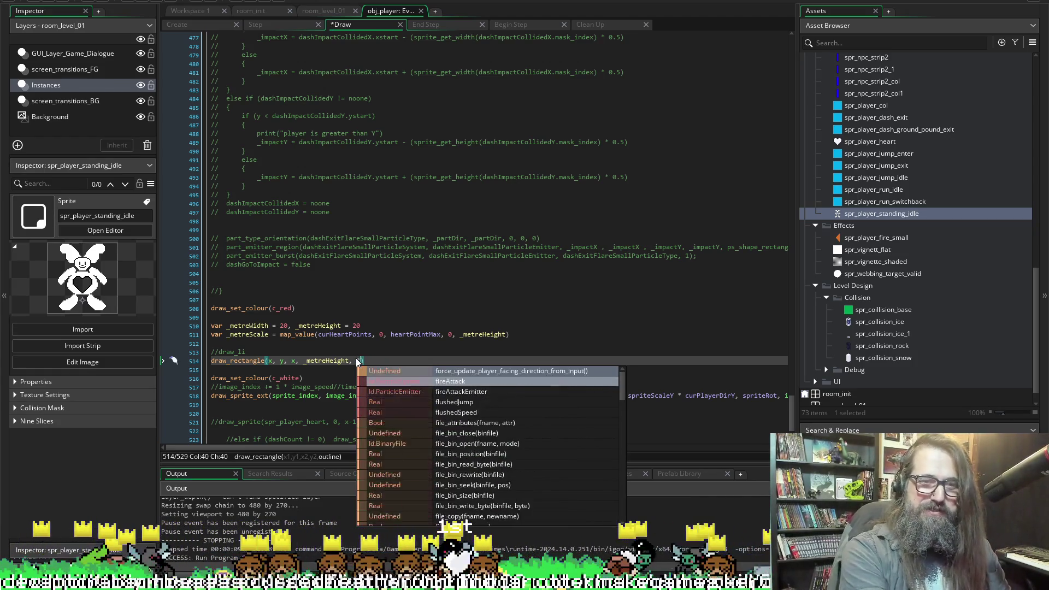
text(alse)
key(ctrl+s)
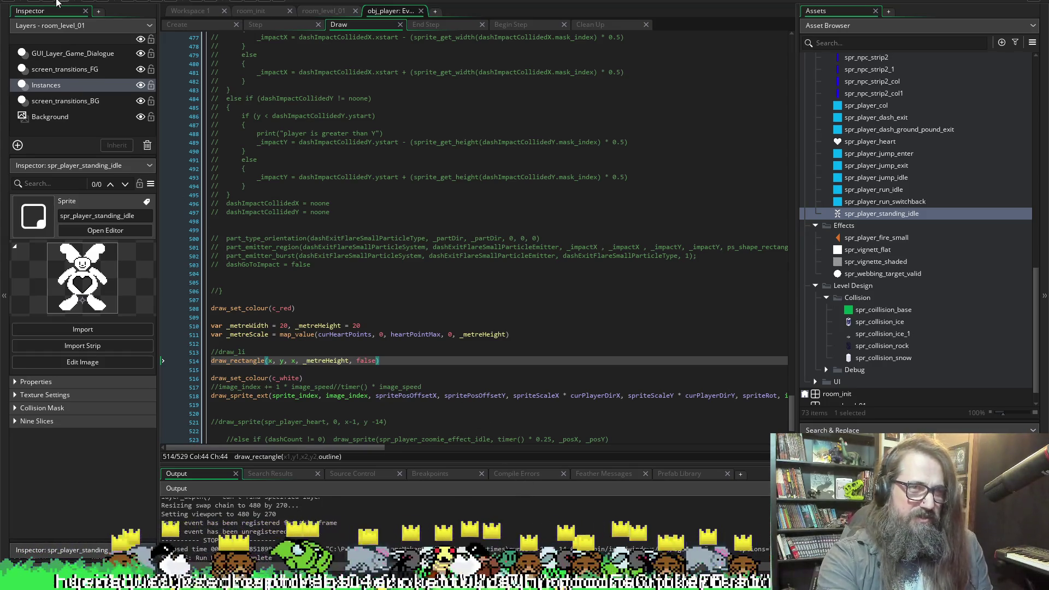
click(142, 2)
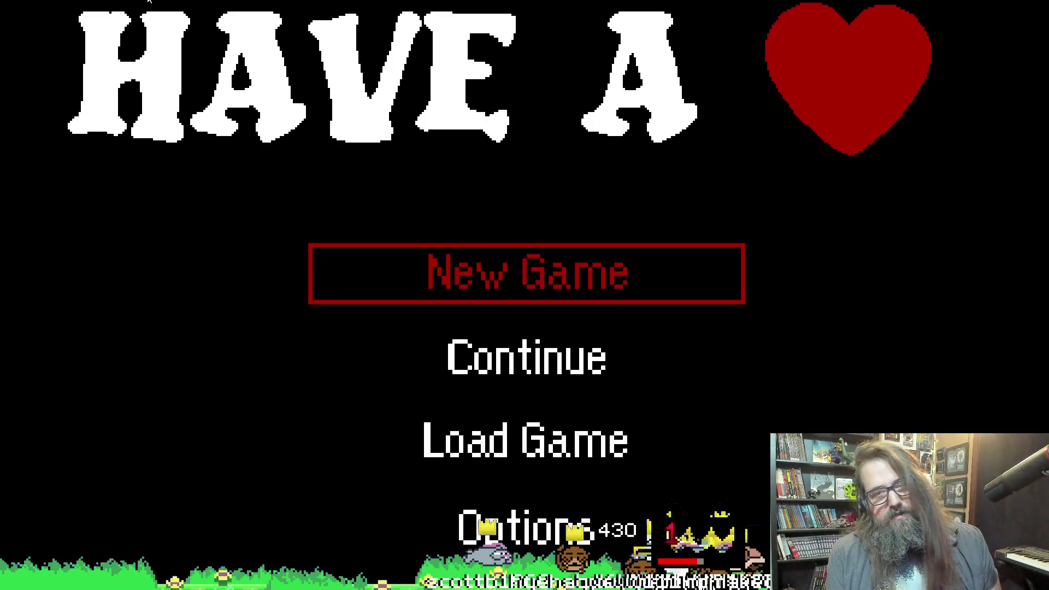
Start a new game from the title menu and abort the heartCounterMax Create-event error.
key(Down)
key(Return)
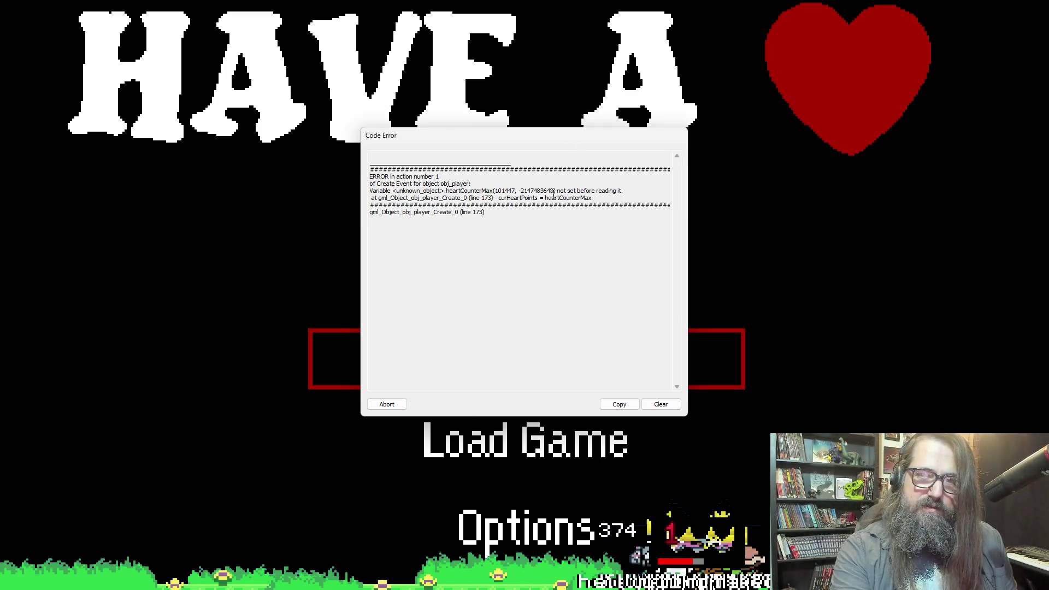
click(386, 405)
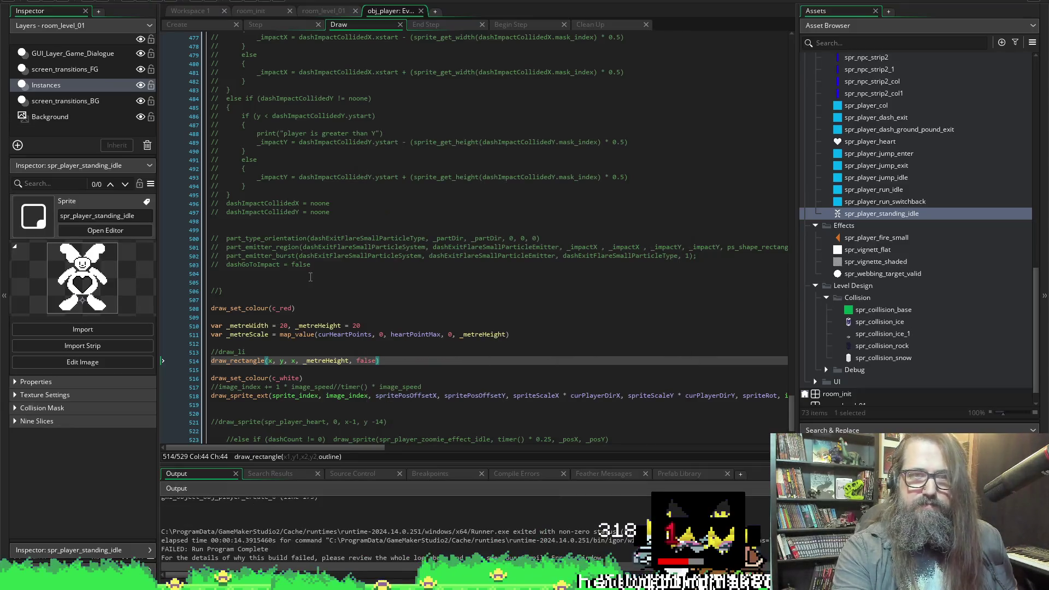
Change line 173 of obj_player's Create event to curHeartPoints = heartPointMax and save.
click(193, 26)
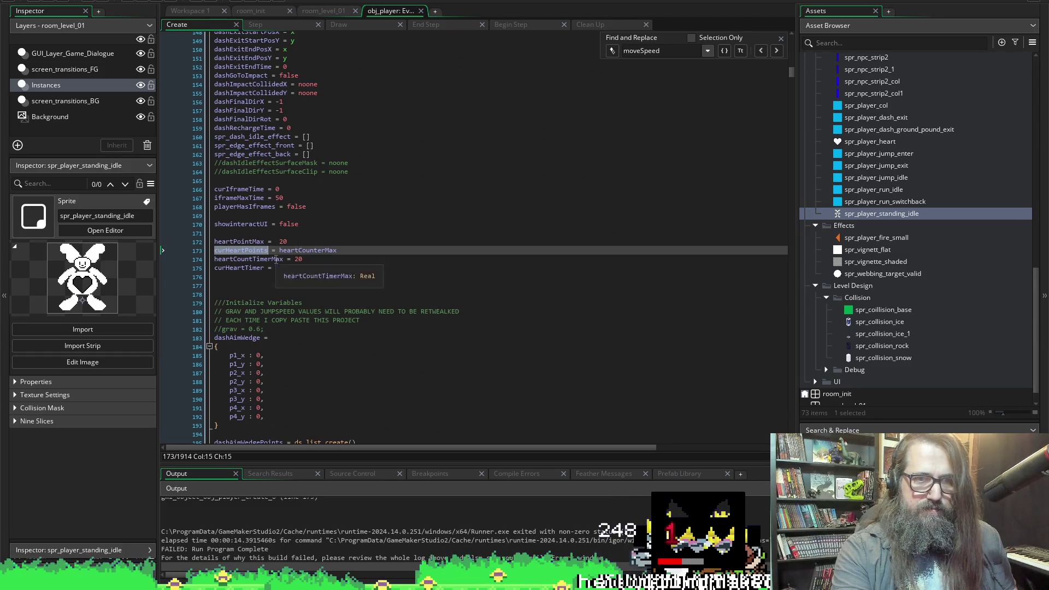
click(385, 252)
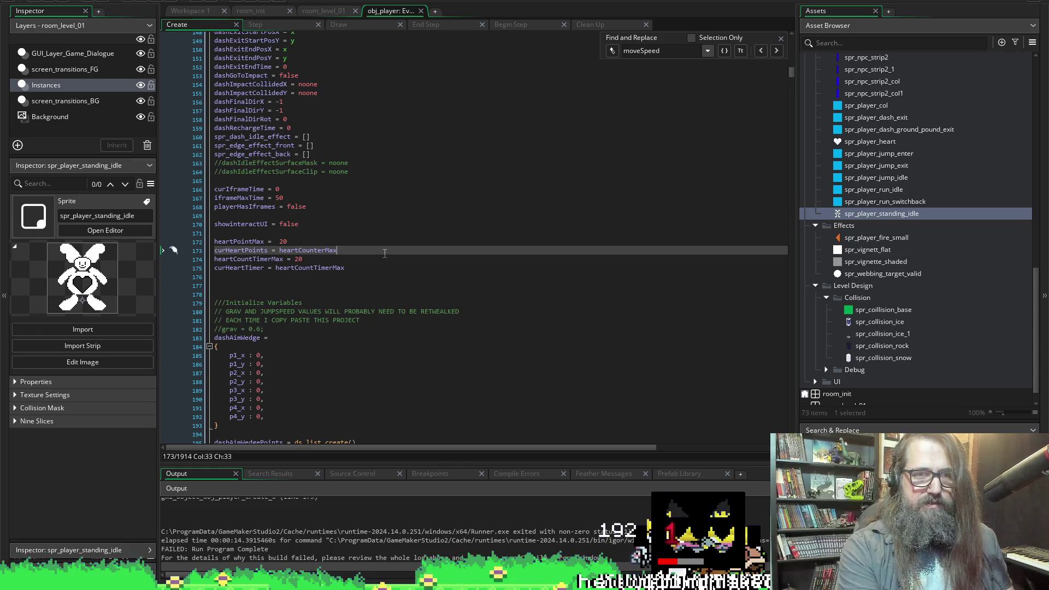
key(Up)
key(Down)
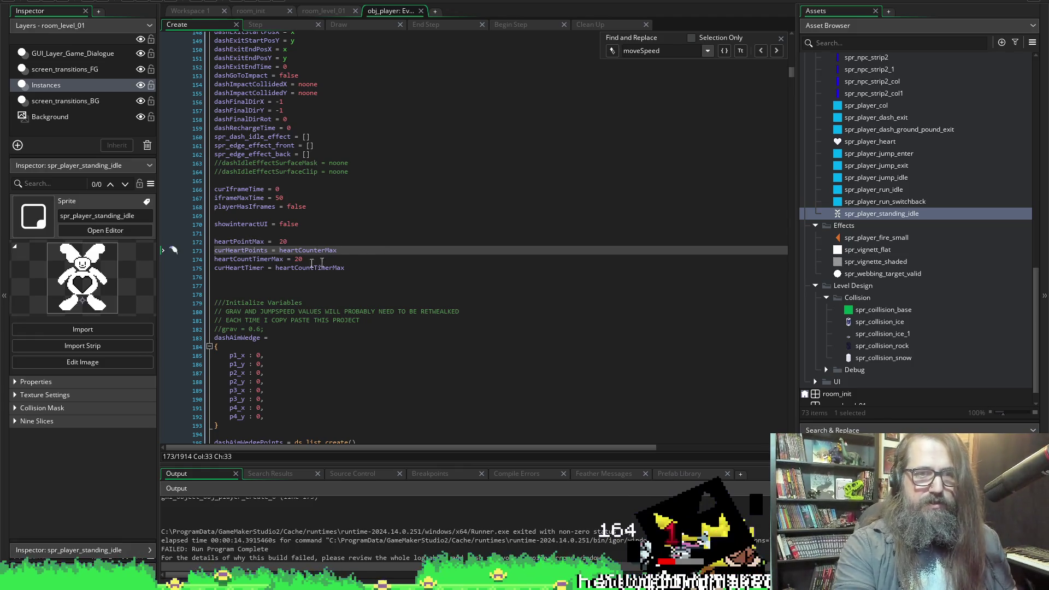
key(ctrl+shift+Left)
text(heartPointMax)
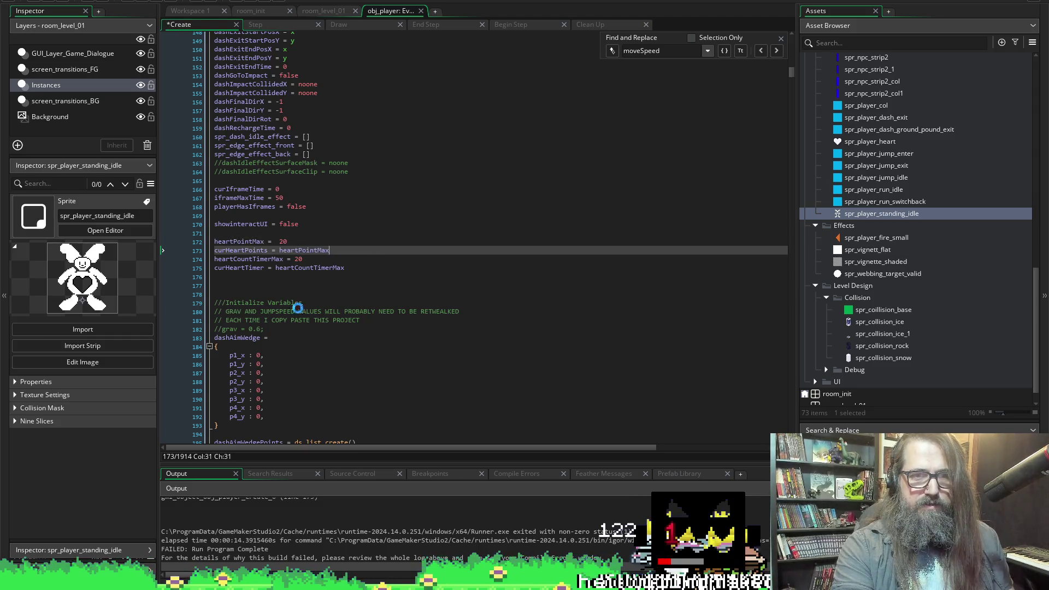
key(ctrl+s)
Paste heartCountTimerMax over the variable on line 175, close the Find bar, and rerun.
double_click(249, 259)
key(ctrl+c)
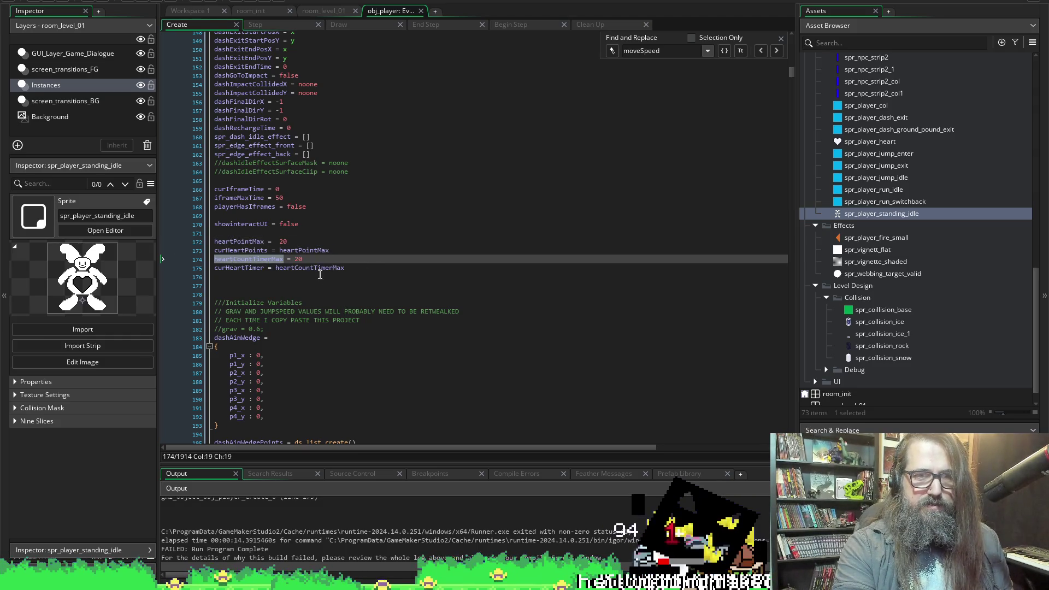
double_click(301, 267)
key(ctrl+v)
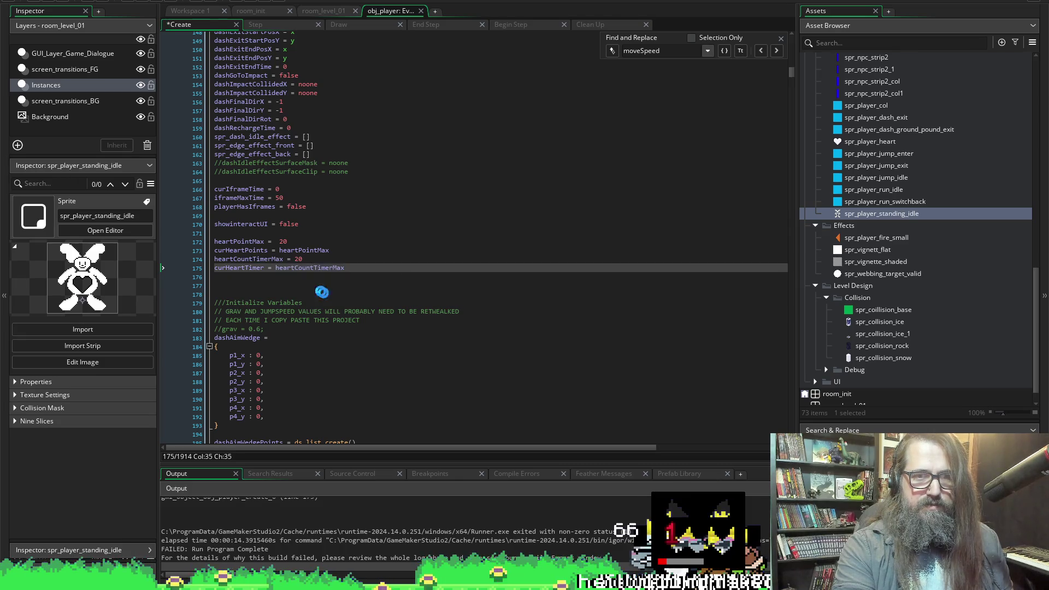
click(781, 40)
click(61, 3)
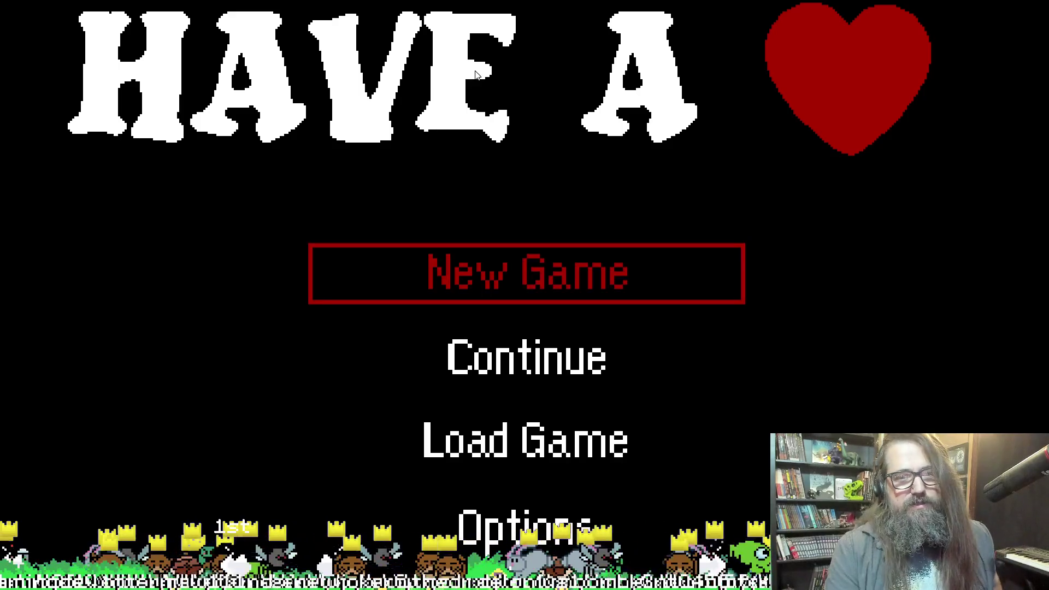
Choose New Game to load the level, leave fullscreen, and bring GameMaker forward.
key(Down)
key(Return)
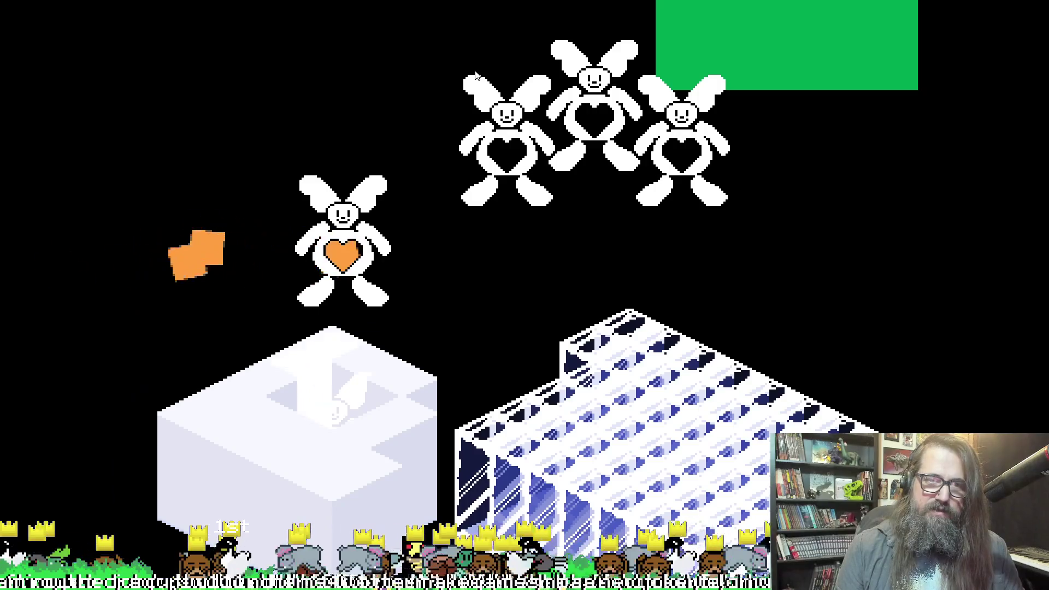
key(alt+Return)
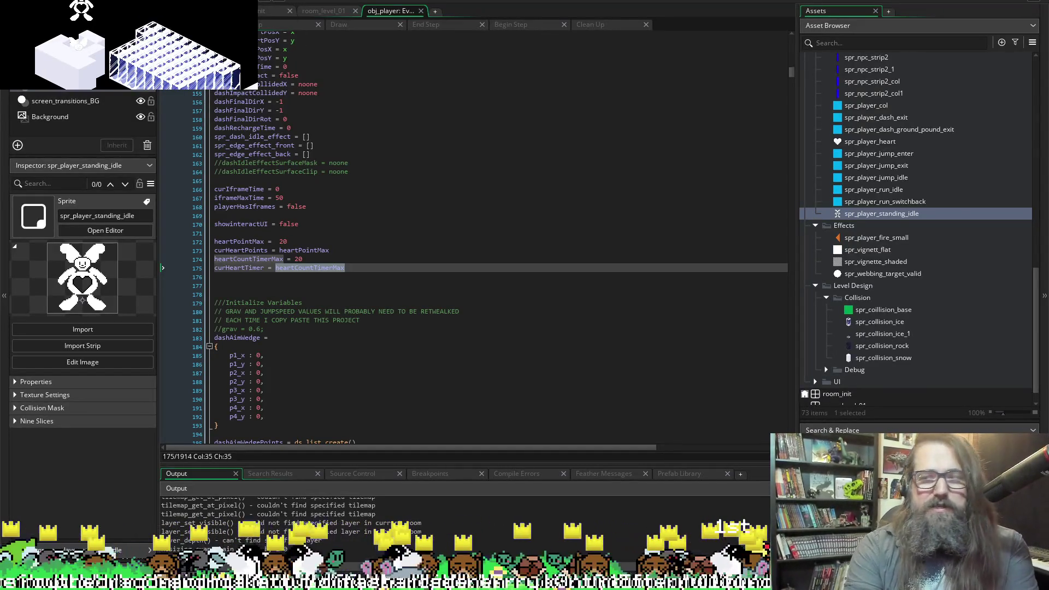
click(324, 4)
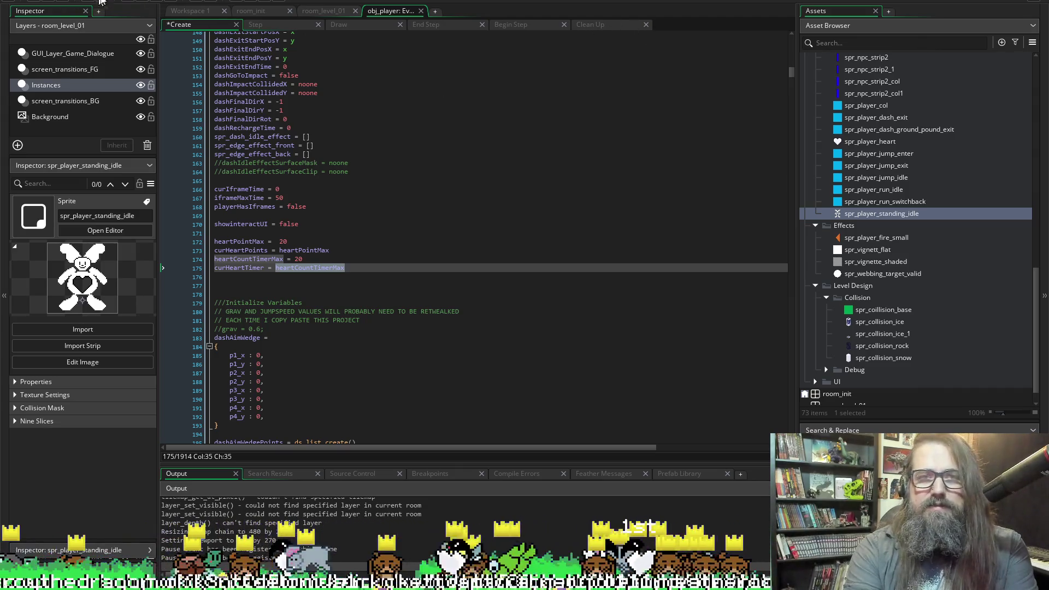
Switch through the workspace tabs to reach obj_player's Draw event code.
click(186, 11)
click(339, 12)
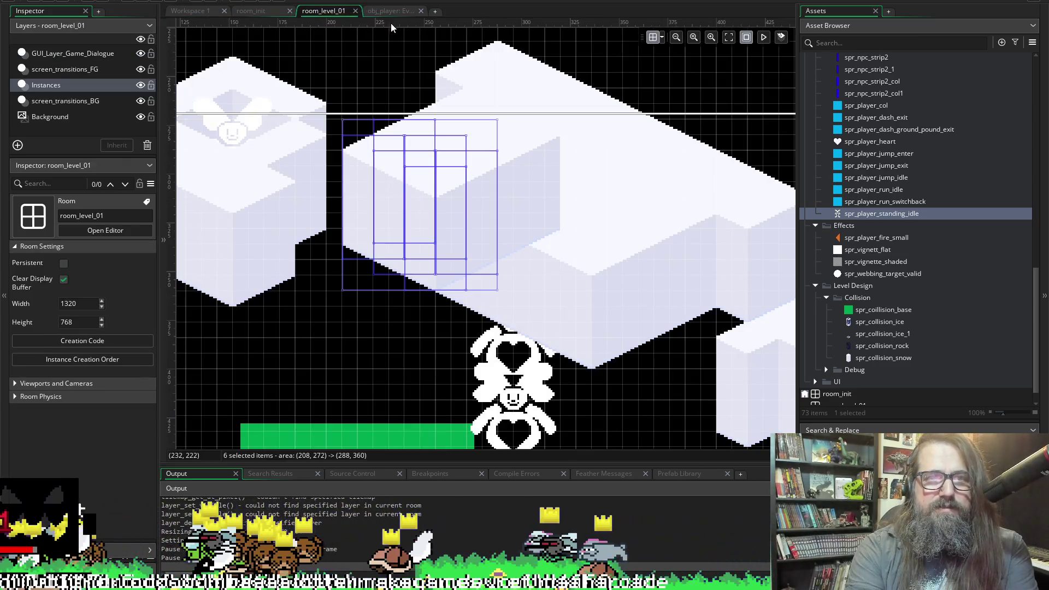
click(390, 11)
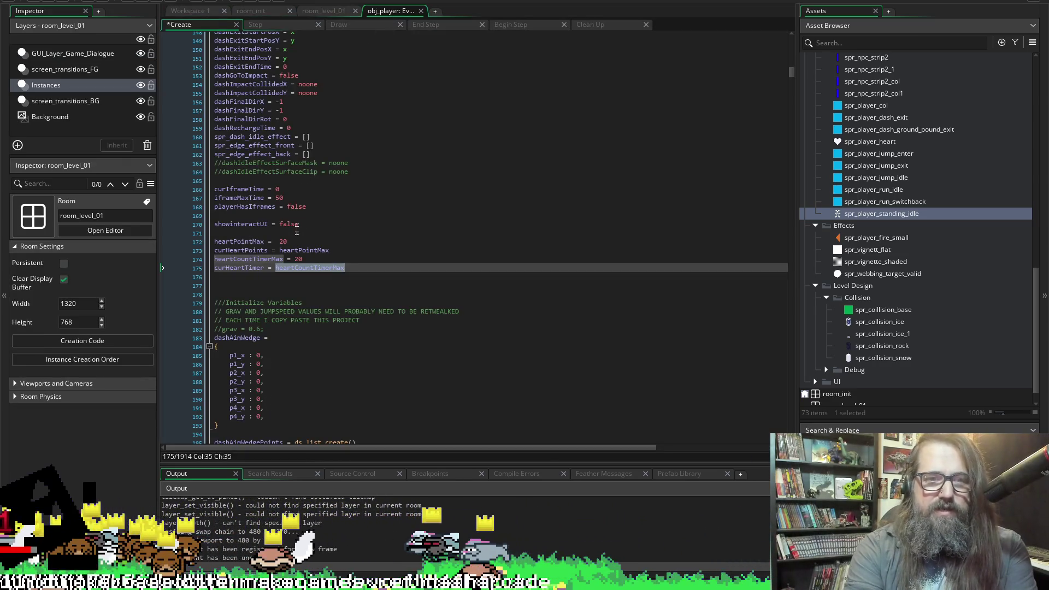
click(361, 22)
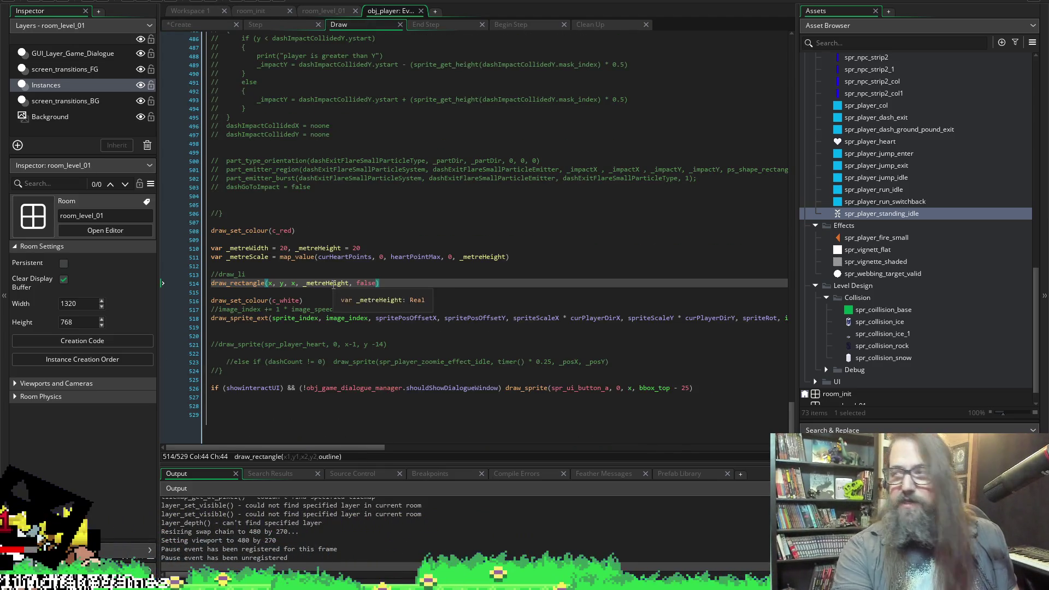
Move the draw_rectangle line below draw_sprite_ext, save, and rerun the game.
click(406, 284)
scroll(406, 284, up, 1)
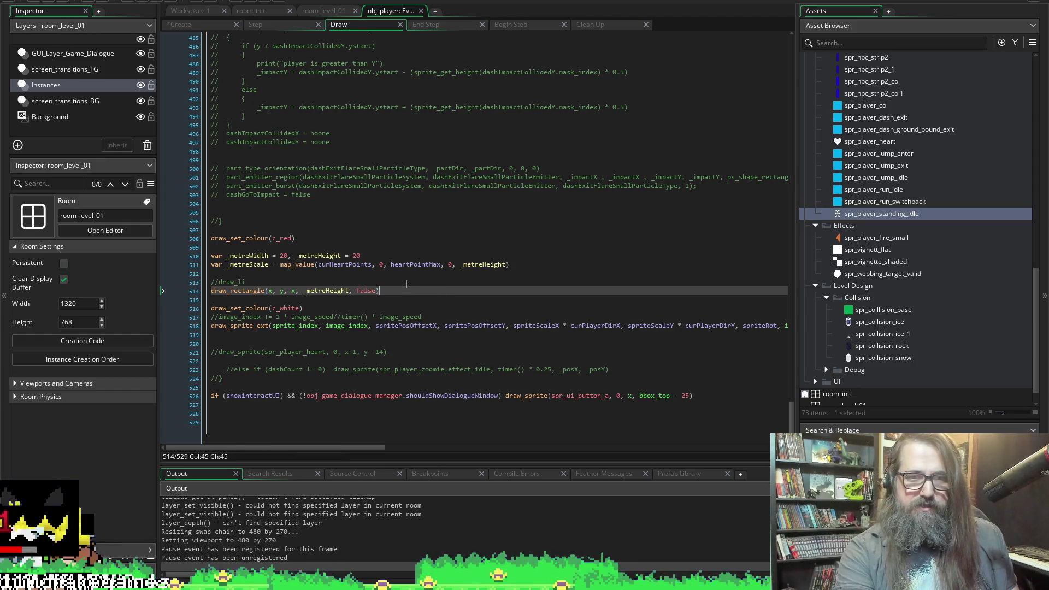
key(shift+Home)
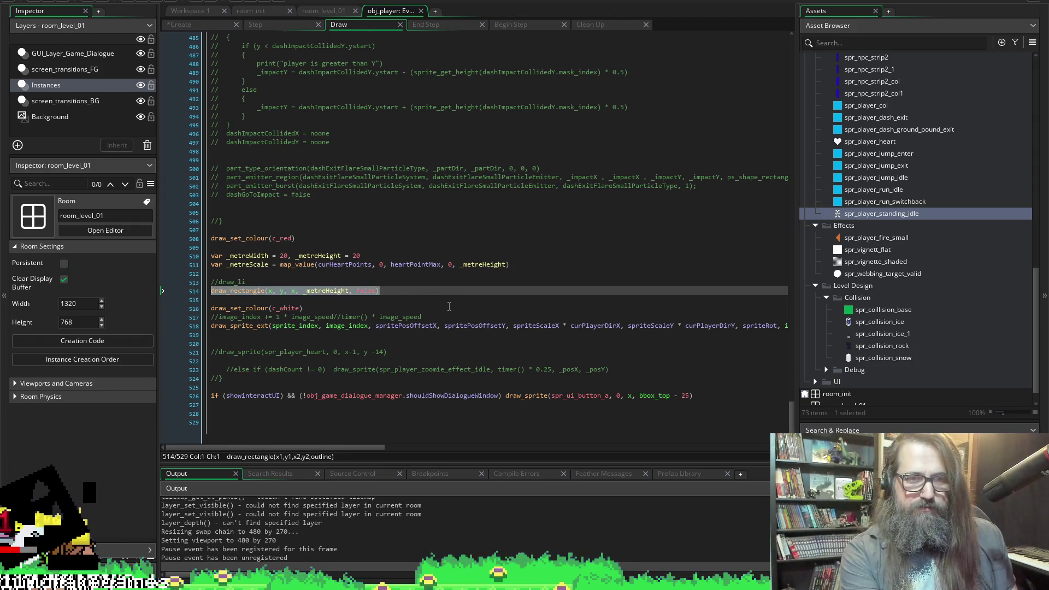
key(BackSpace)
key(Down)
key(Down)
key(Down)
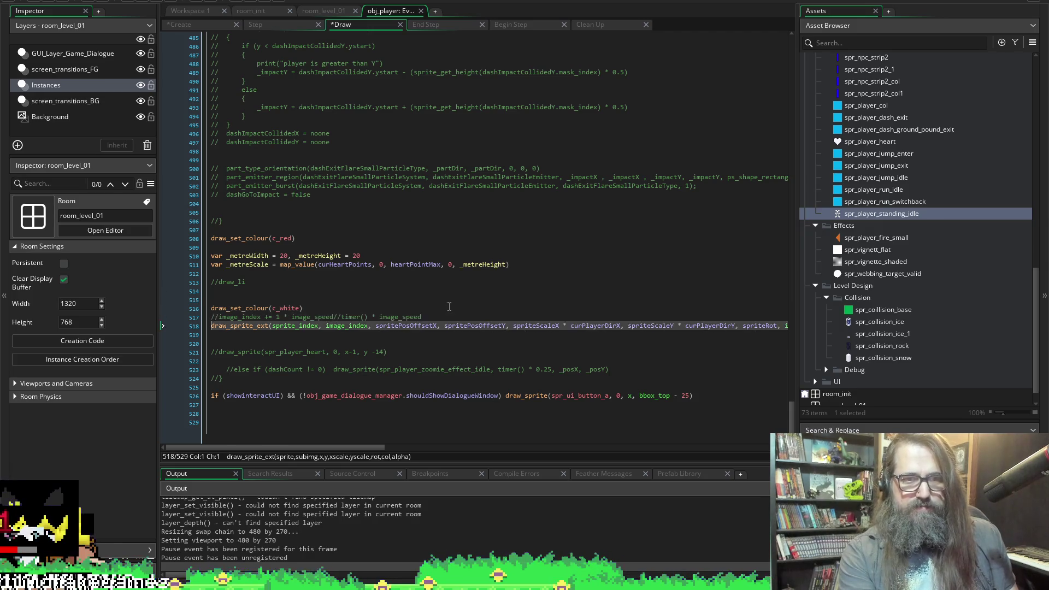
text(draw_rectangle(x, y, x, _metreHeight, false))
key(ctrl+s)
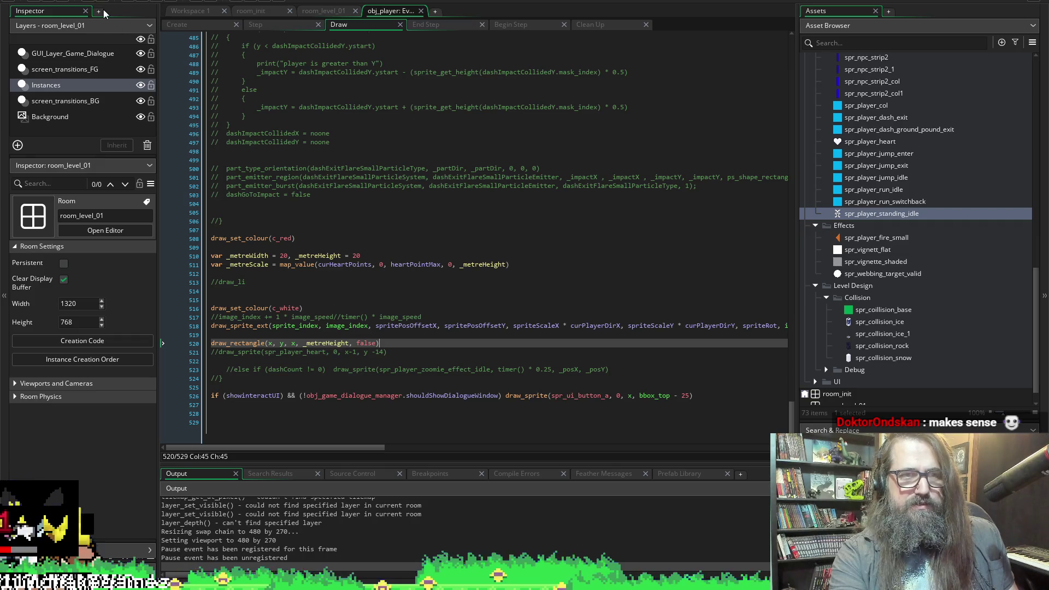
click(142, 2)
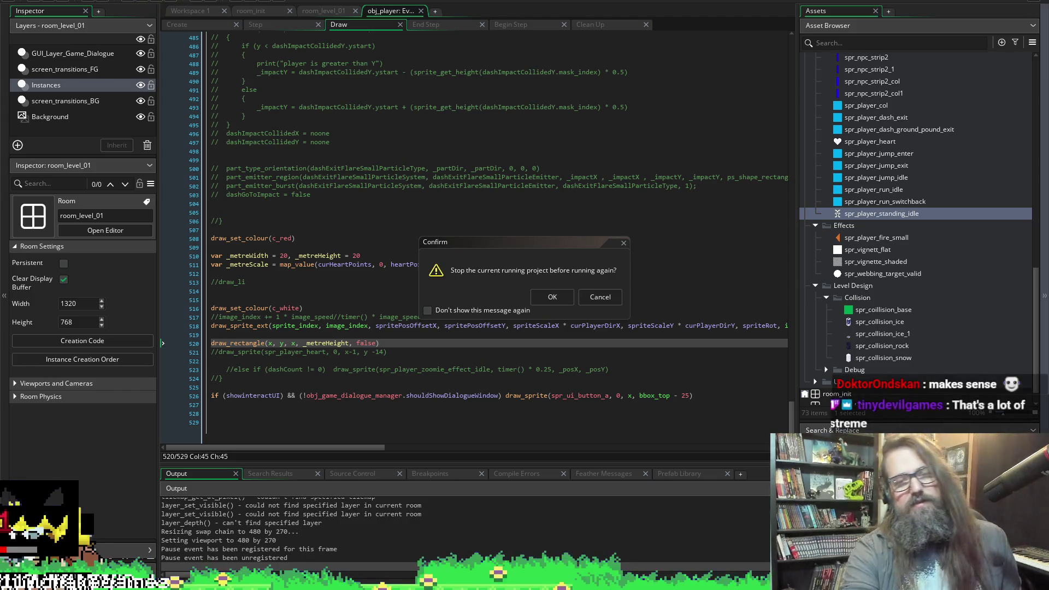
Confirm the restart, choose Continue to load the level, and switch back to GameMaker.
click(555, 299)
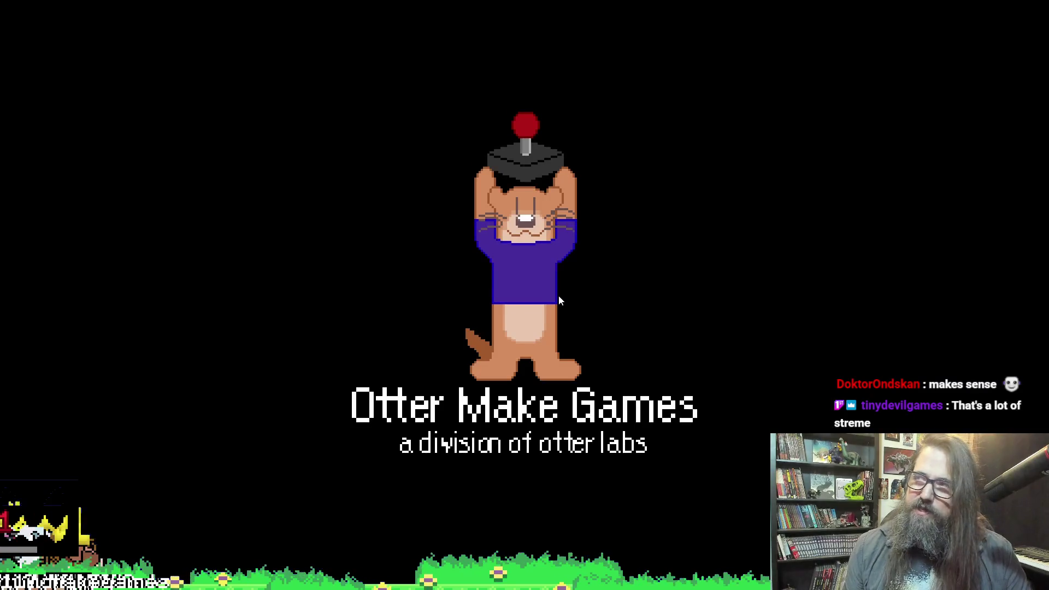
key(Down)
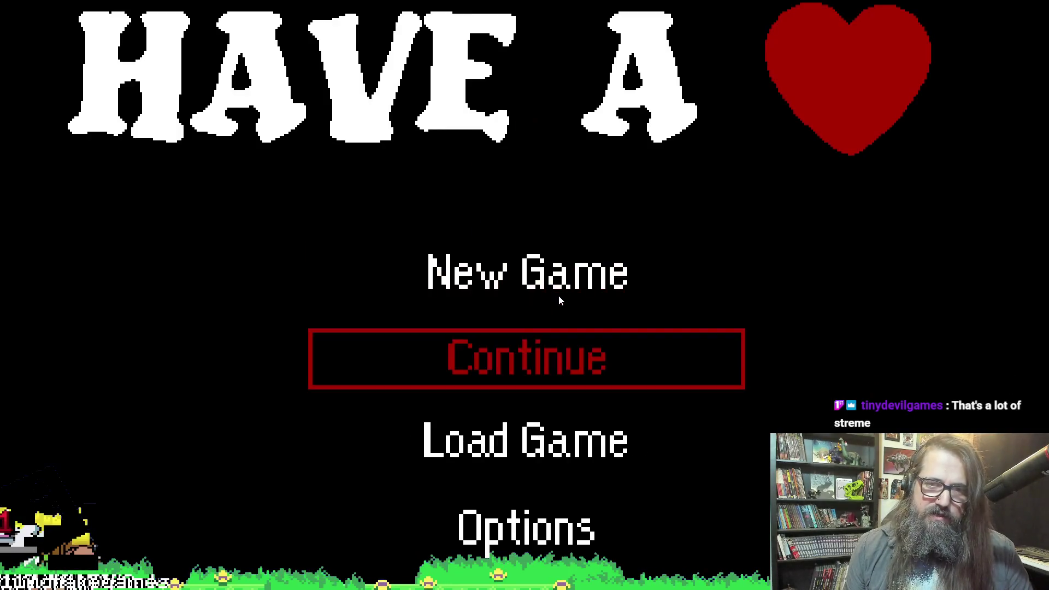
key(Return)
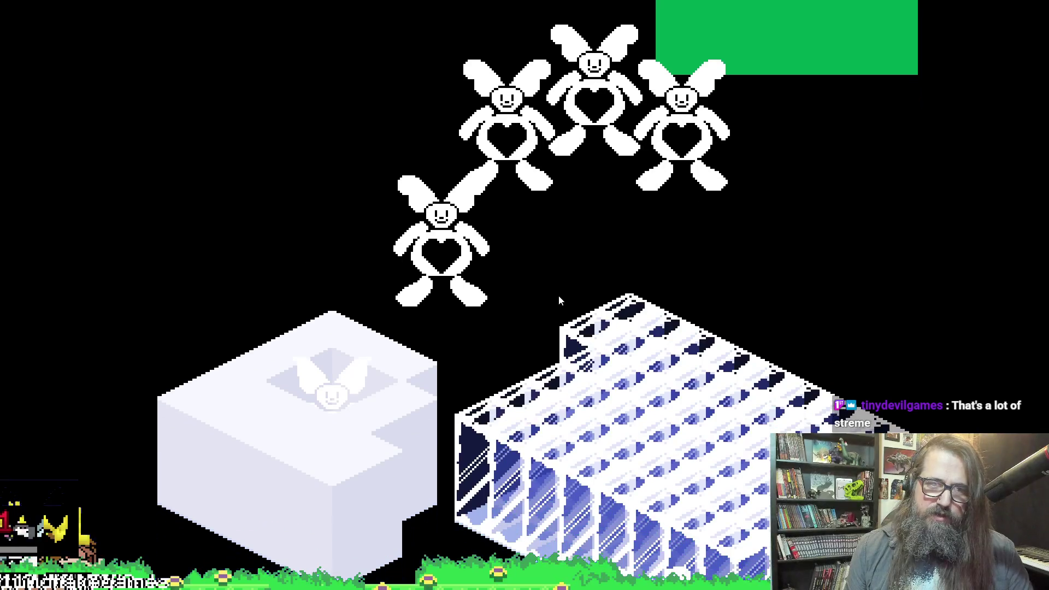
key(alt+Tab)
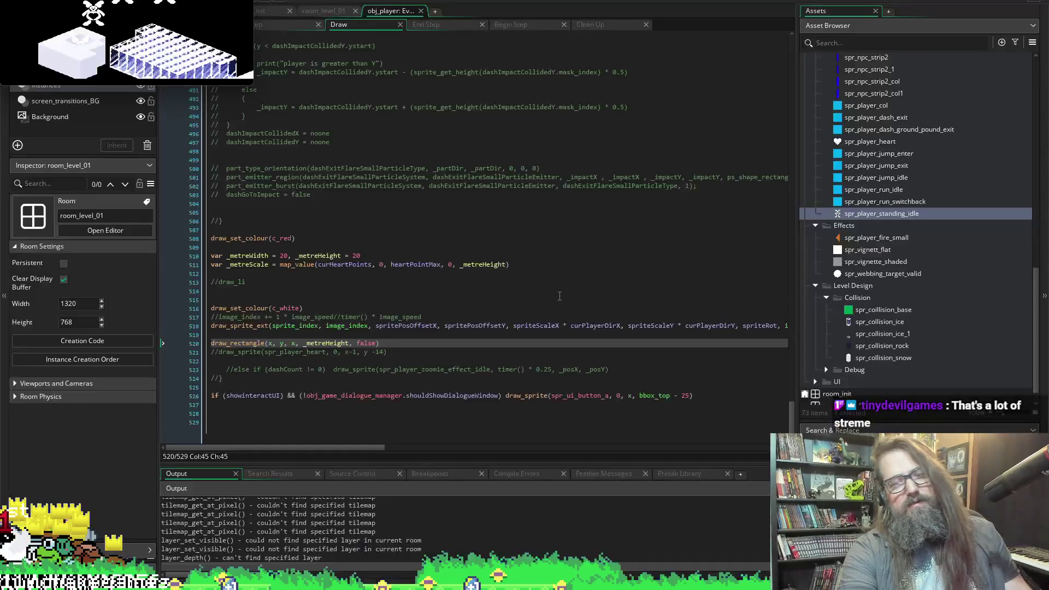
click(201, 3)
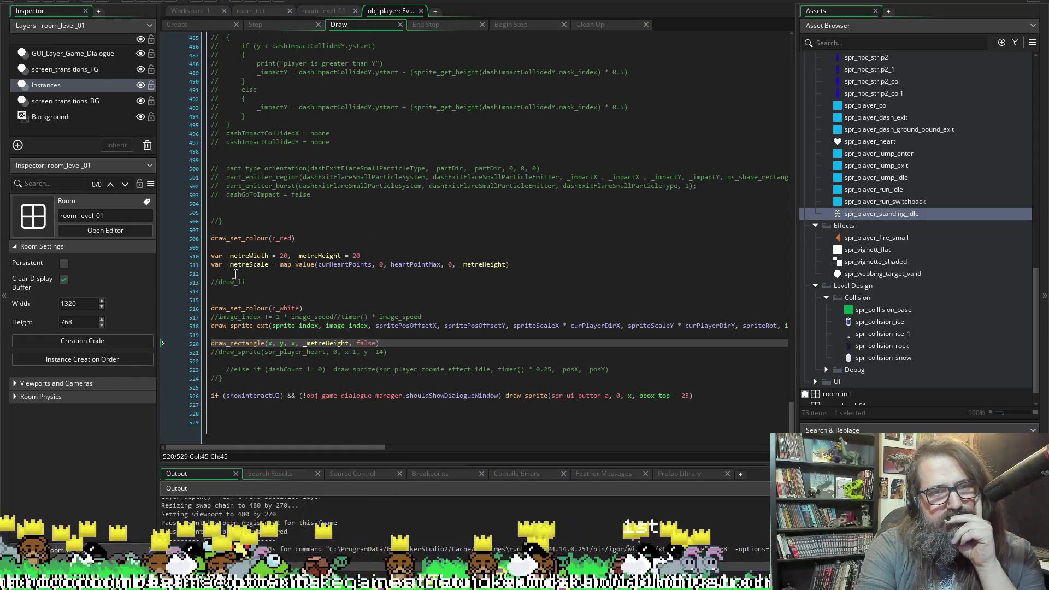
double_click(350, 265)
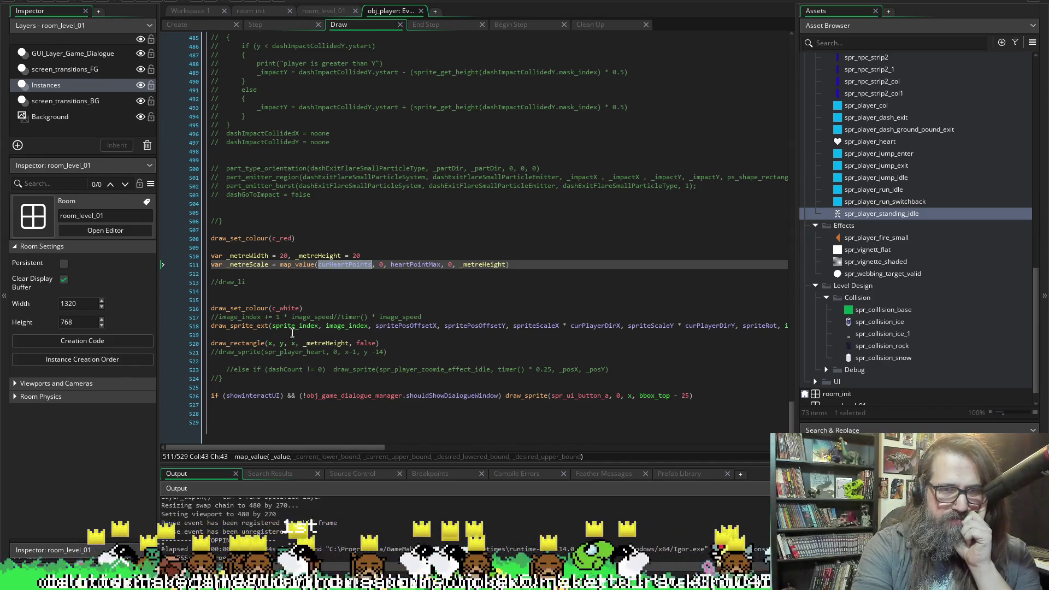
Uncomment the //draw_li line above draw_rectangle and save.
click(304, 342)
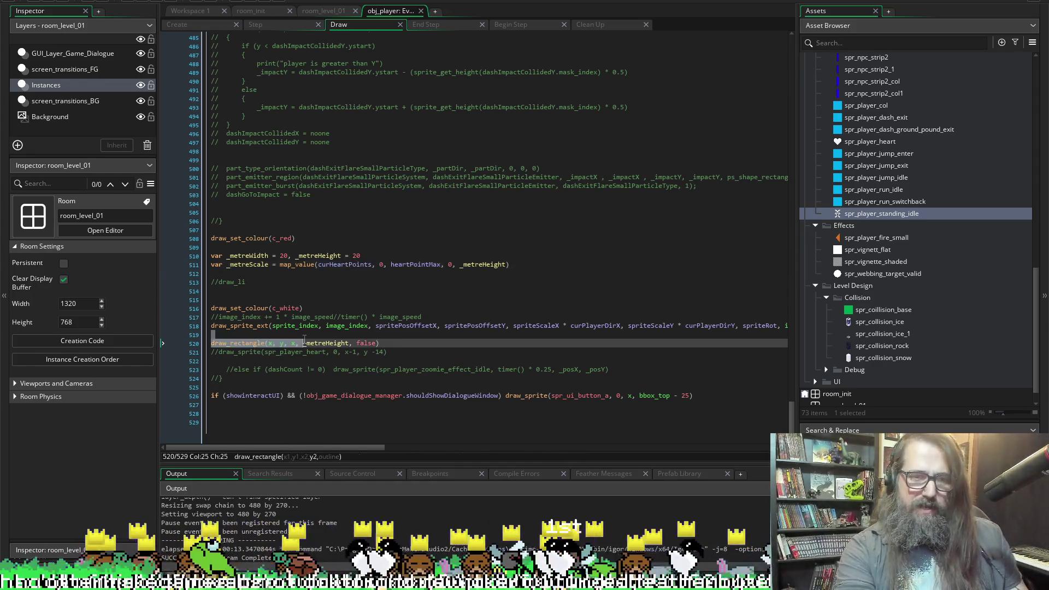
key(Up)
key(Up)
key(Up)
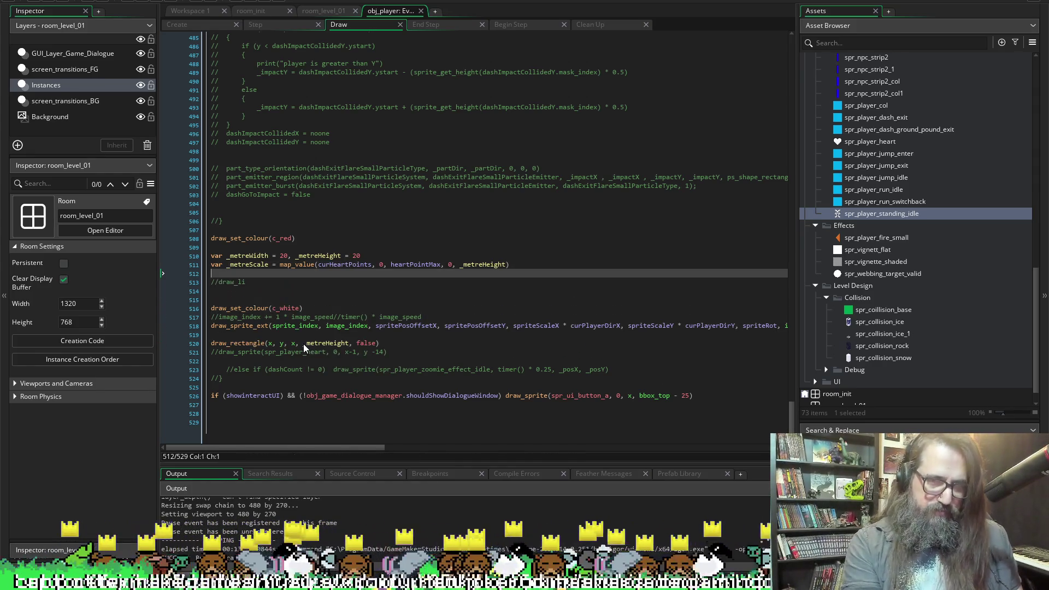
key(Down)
key(Delete)
key(Delete)
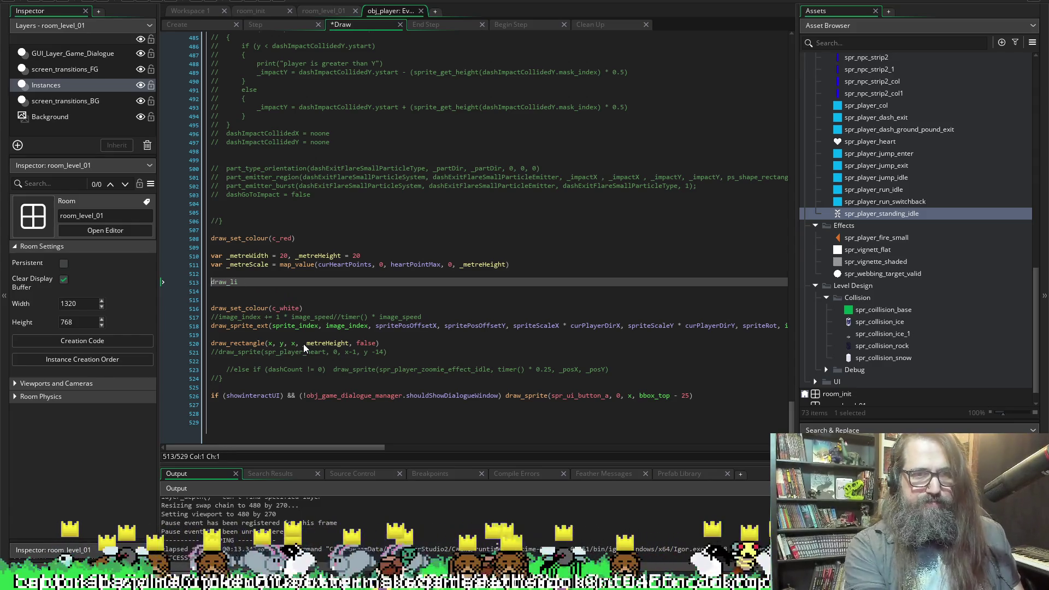
key(ctrl+s)
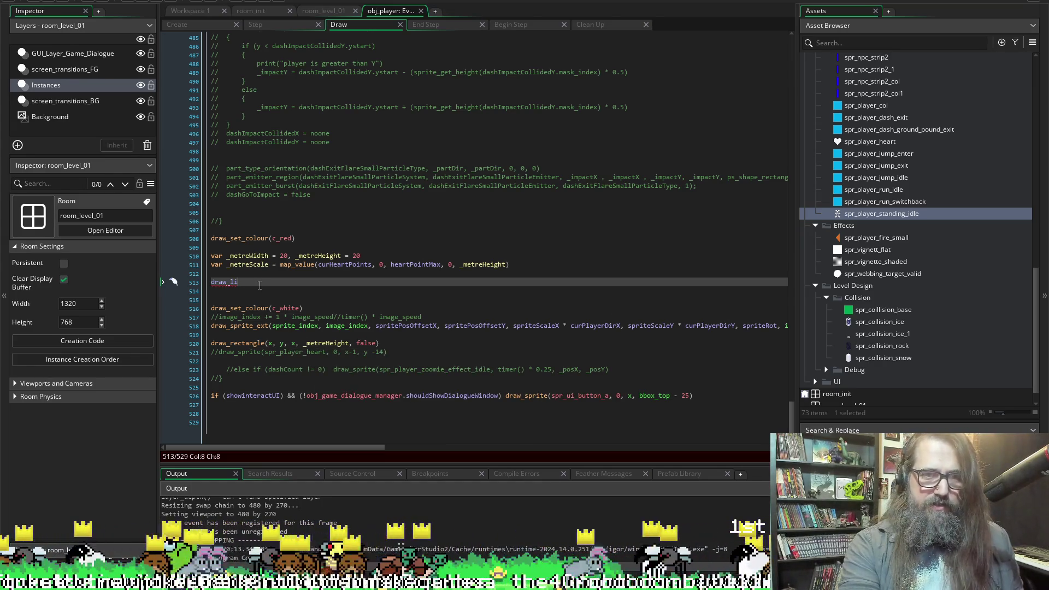
Complete it as draw_line_width(x, y, x, _metreHeight,) and save.
text(ne)
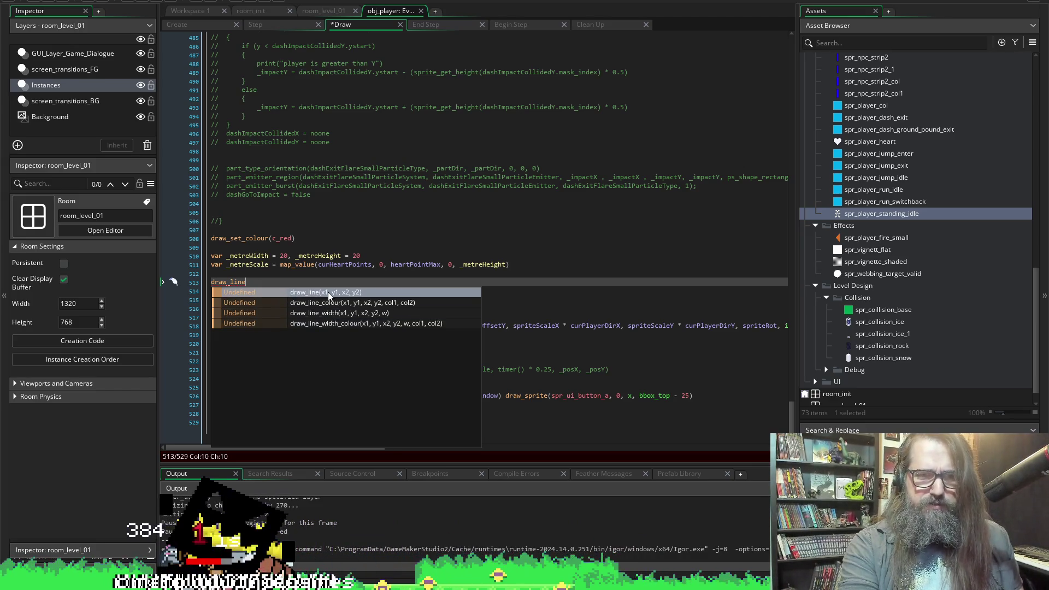
click(308, 312)
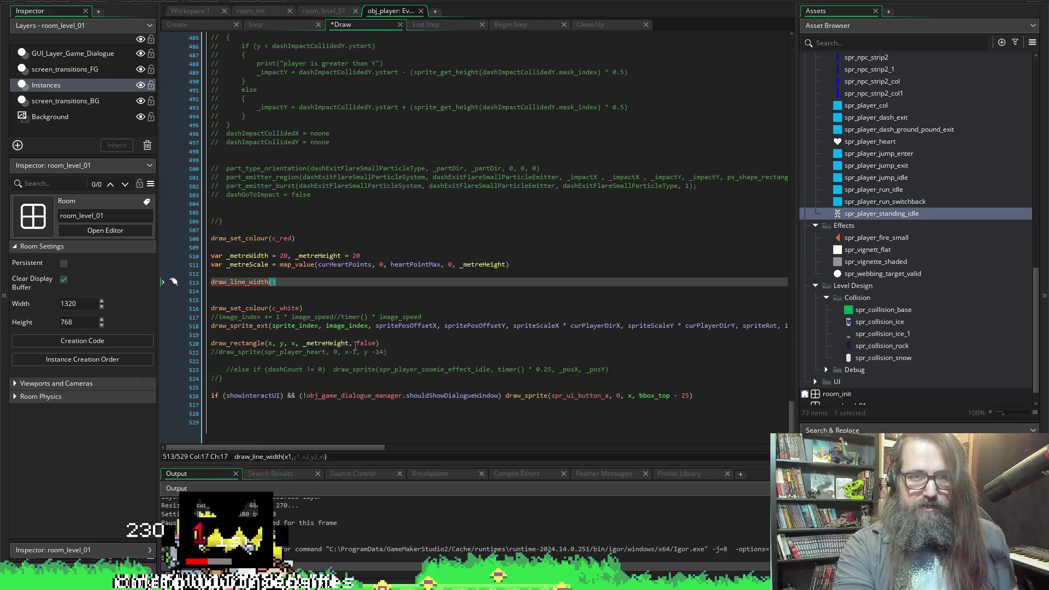
drag(354, 343, 279, 342)
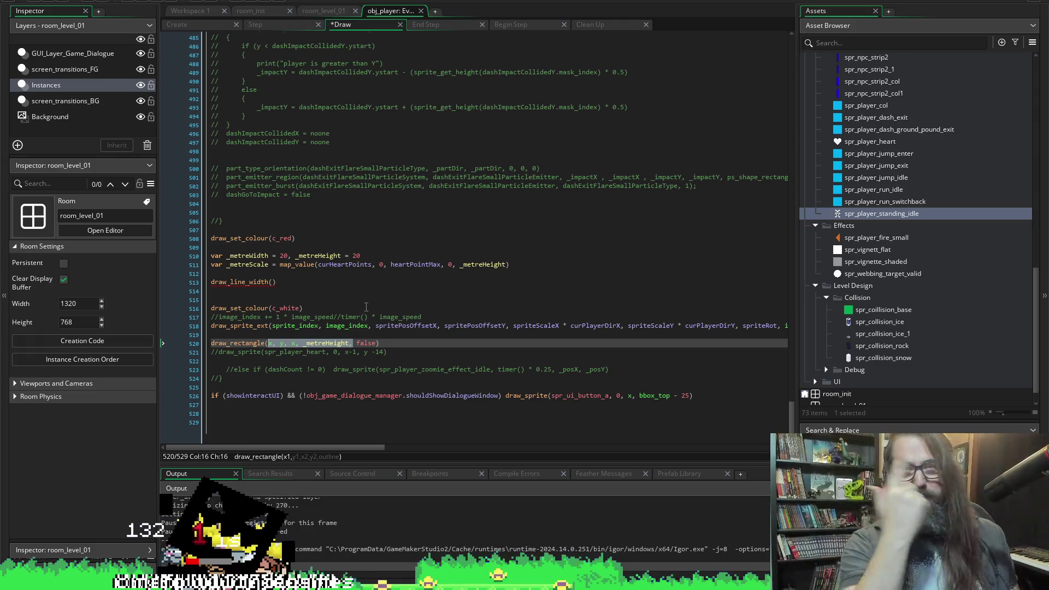
click(272, 282)
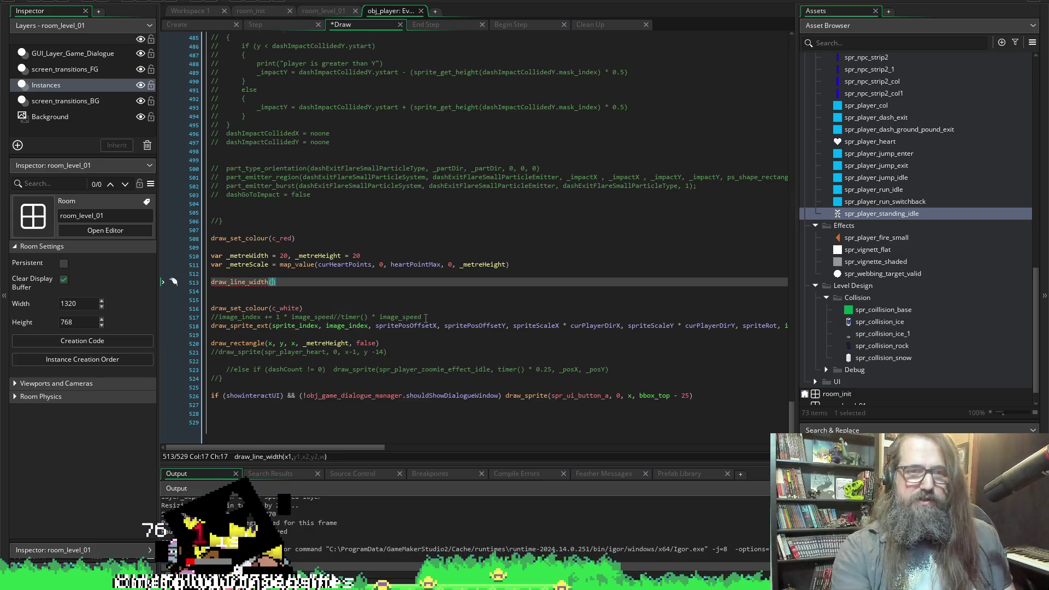
text(x, y, x, _metreHeight,)
key(ctrl+s)
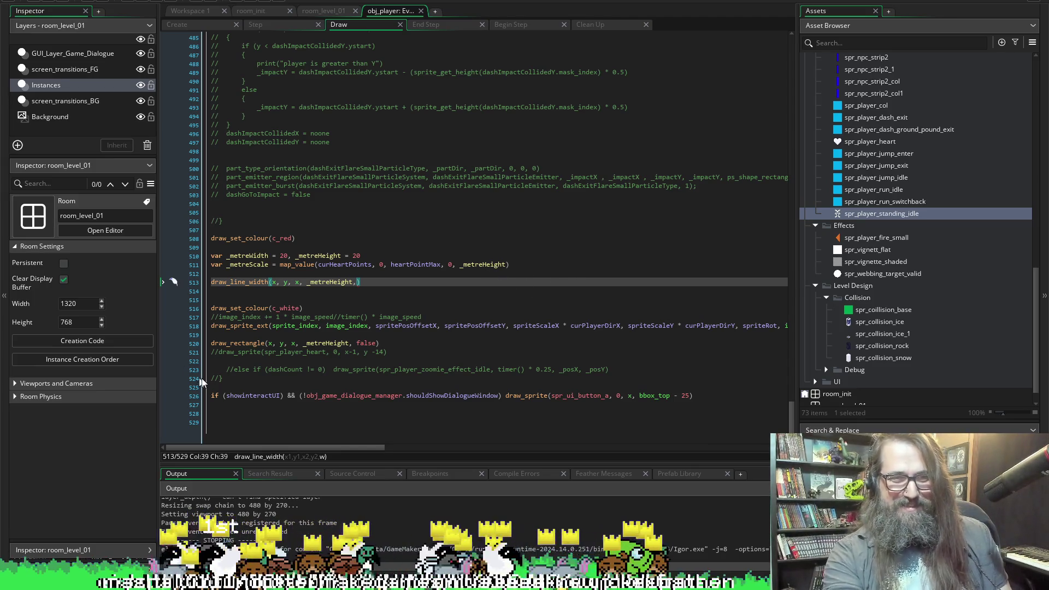
Comment out the draw_rectangle line to test draw_line_width, and save.
click(211, 343)
text(//)
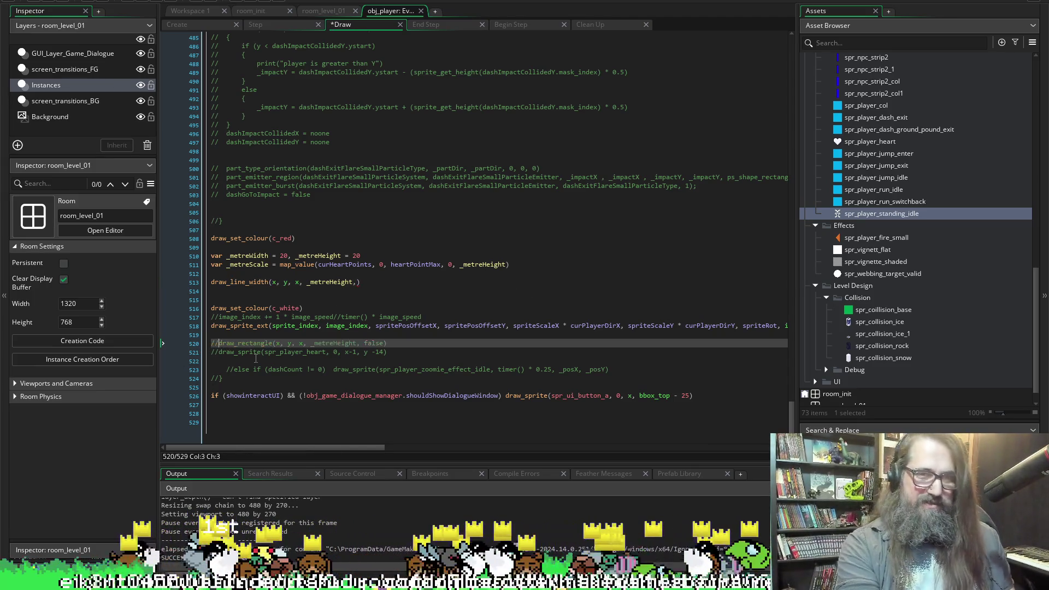
key(ctrl+s)
click(303, 281)
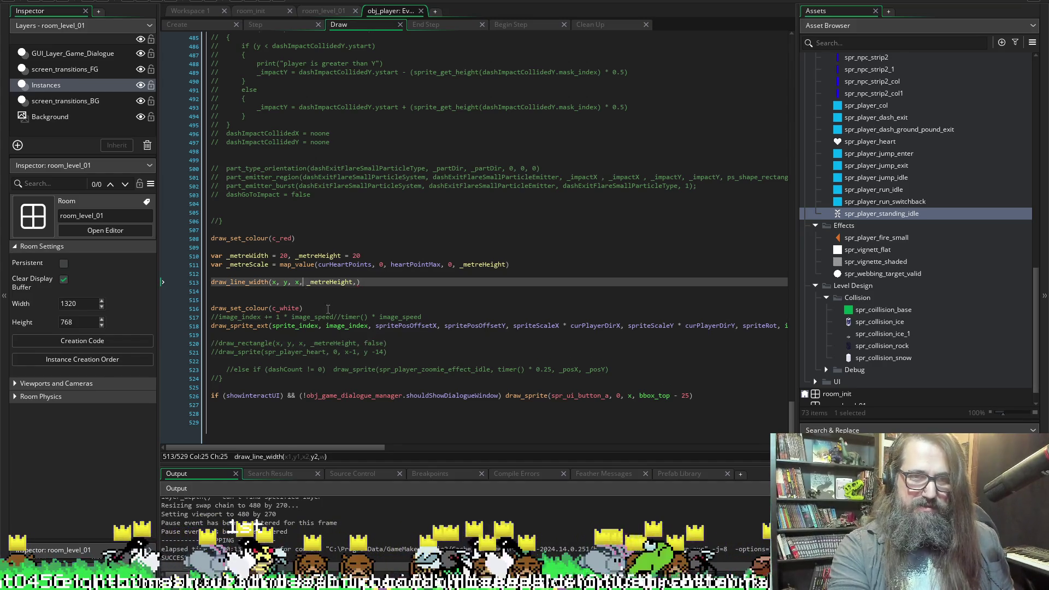
text(,)
key(BackSpace)
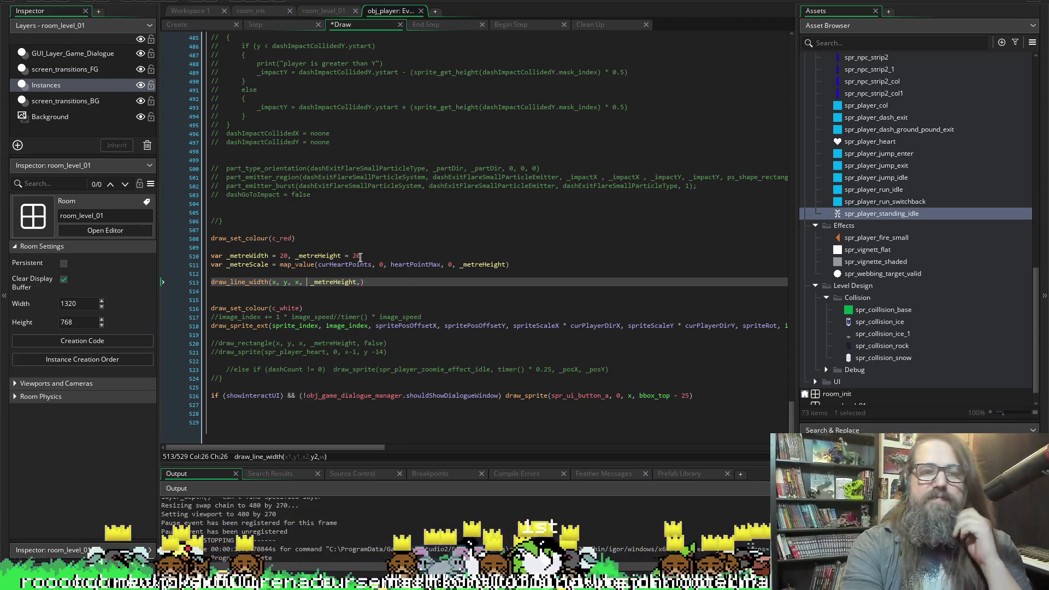
Restore draw_rectangle and comment out draw_line_width instead, then save.
click(320, 283)
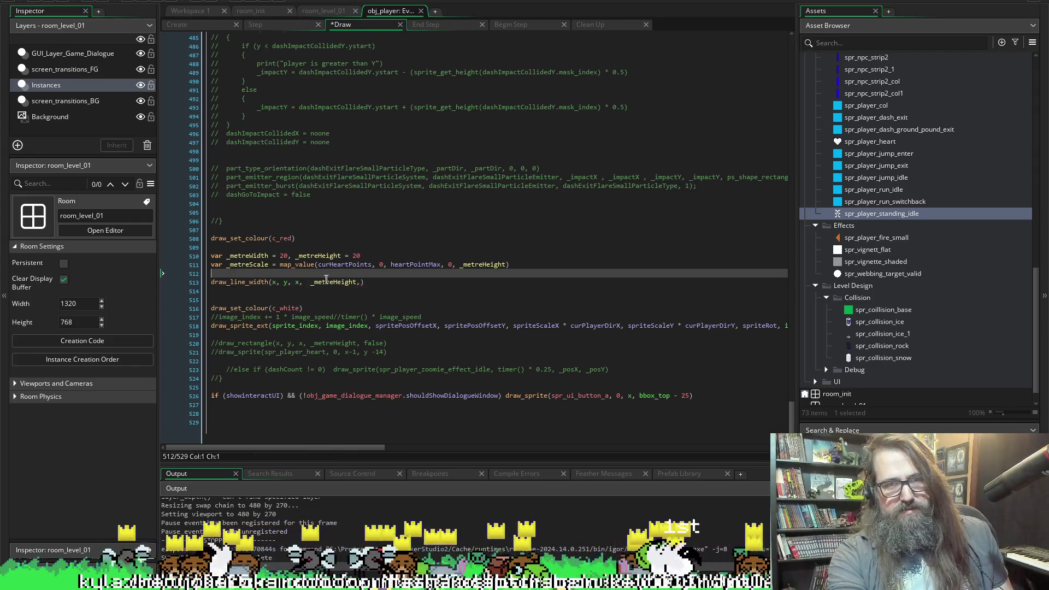
double_click(320, 282)
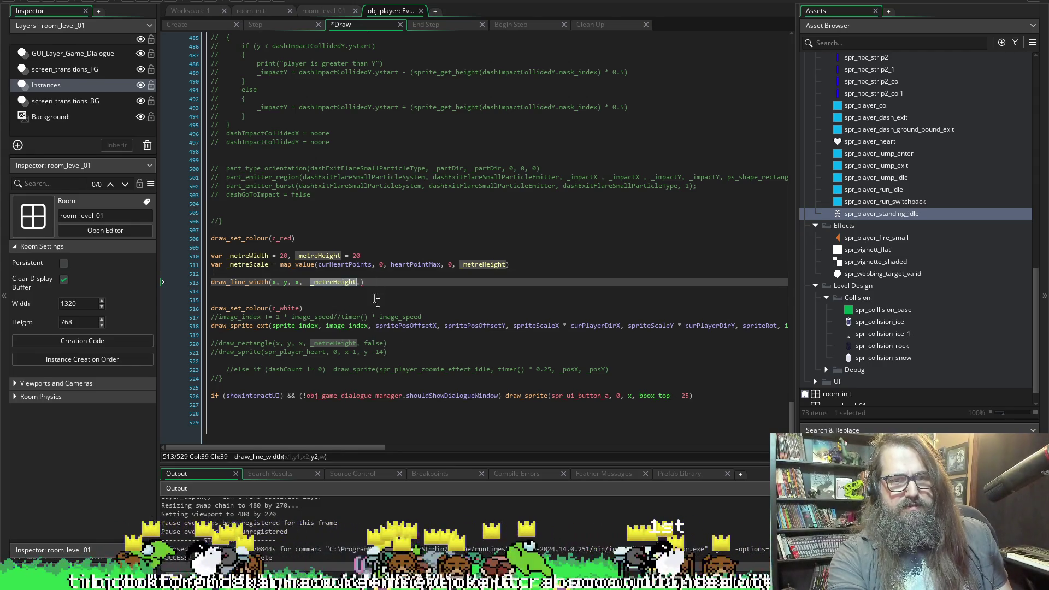
text(,)
key(Down)
key(Down)
key(Down)
key(Home)
key(Delete)
key(Delete)
key(Up)
key(Up)
key(Up)
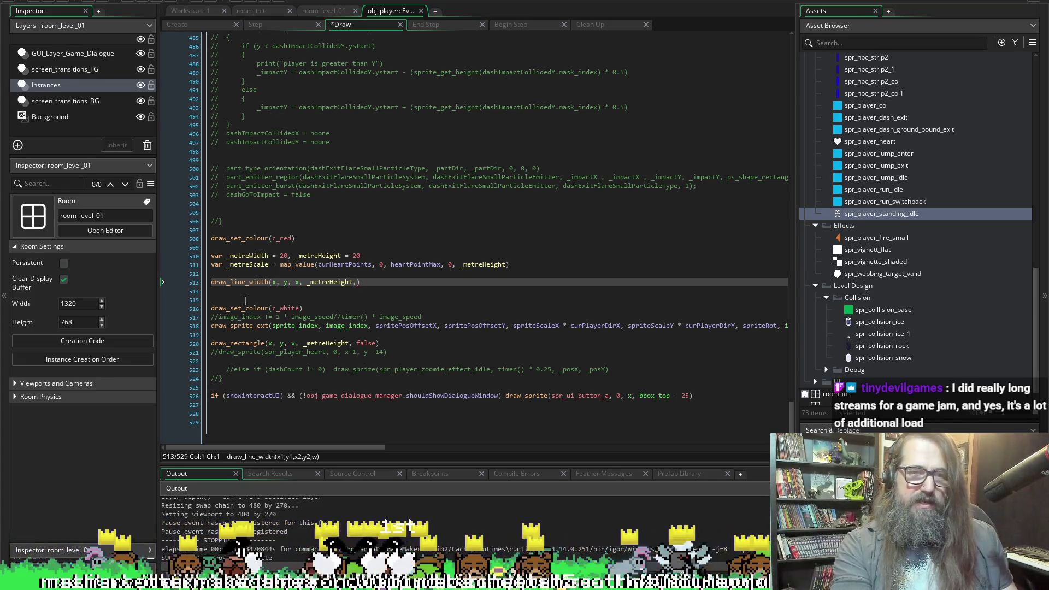
text(//)
key(ctrl+s)
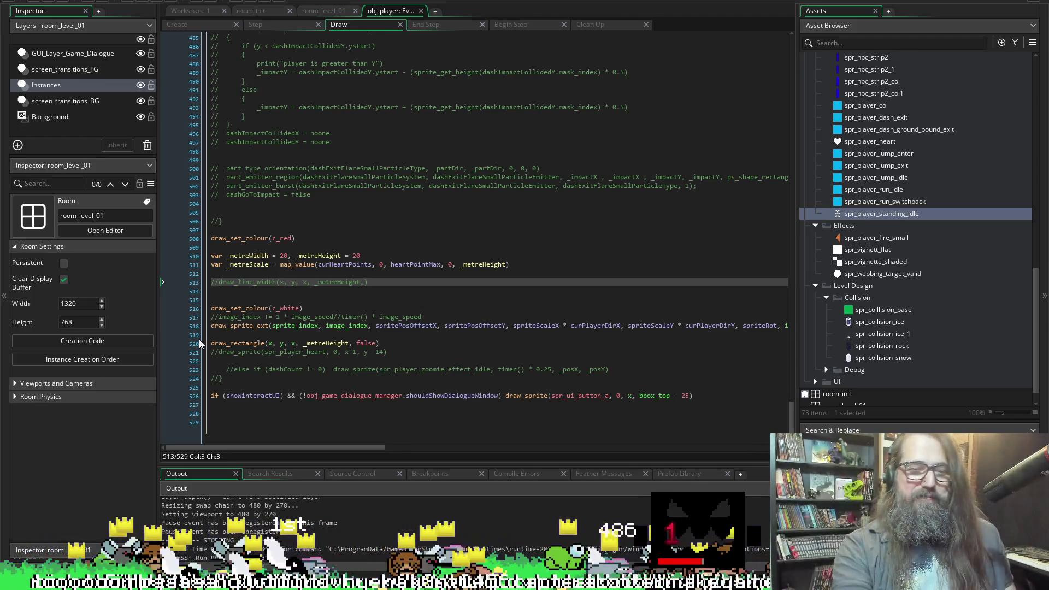
Change draw_rectangle's fourth argument to y-_metreHeight and save.
click(284, 351)
click(281, 344)
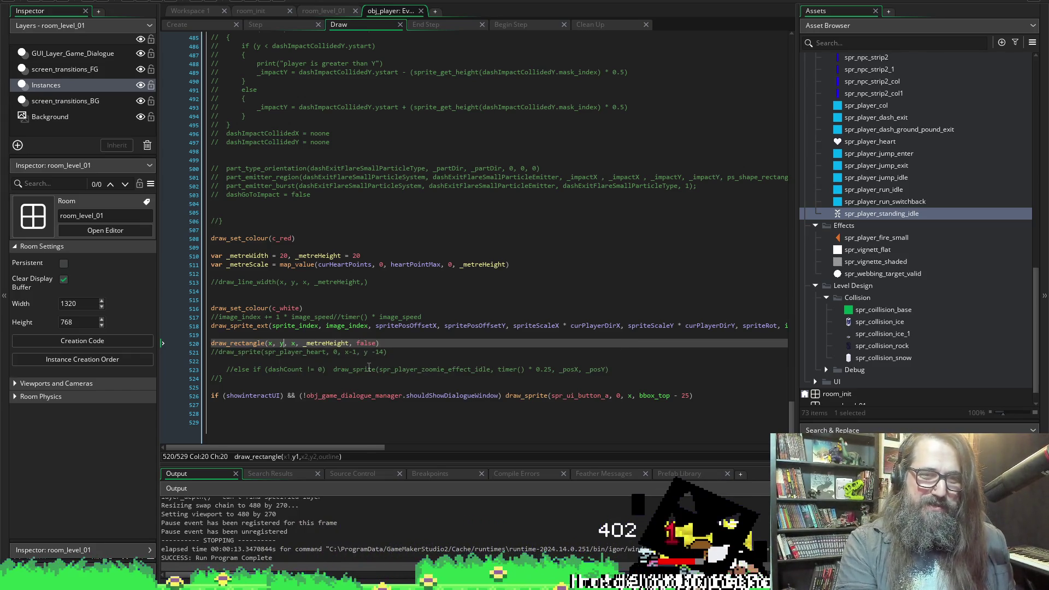
key(Right)
key(Right)
key(Right)
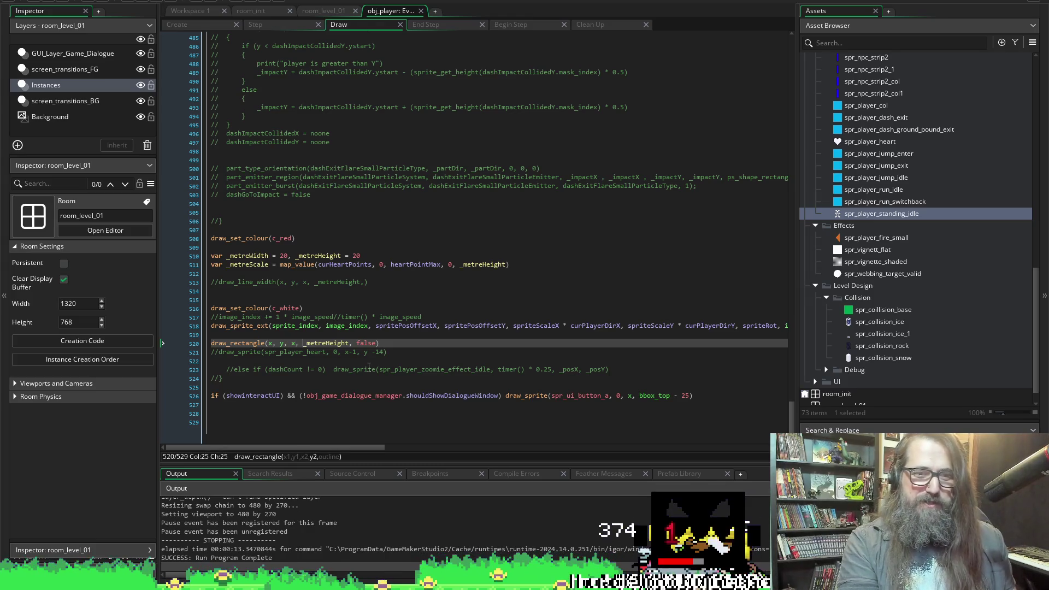
text(y-)
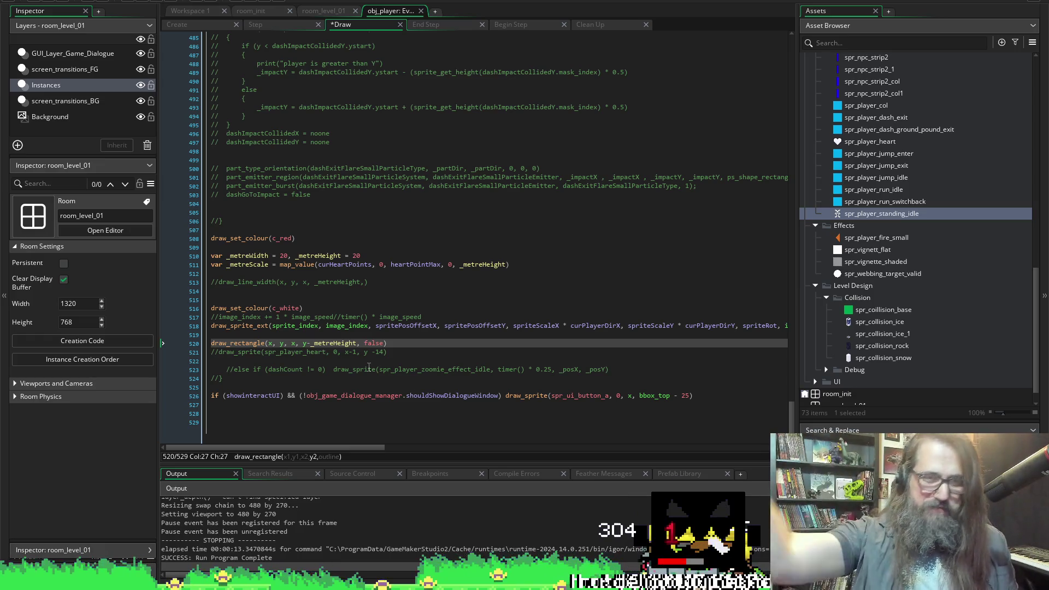
key(ctrl+s)
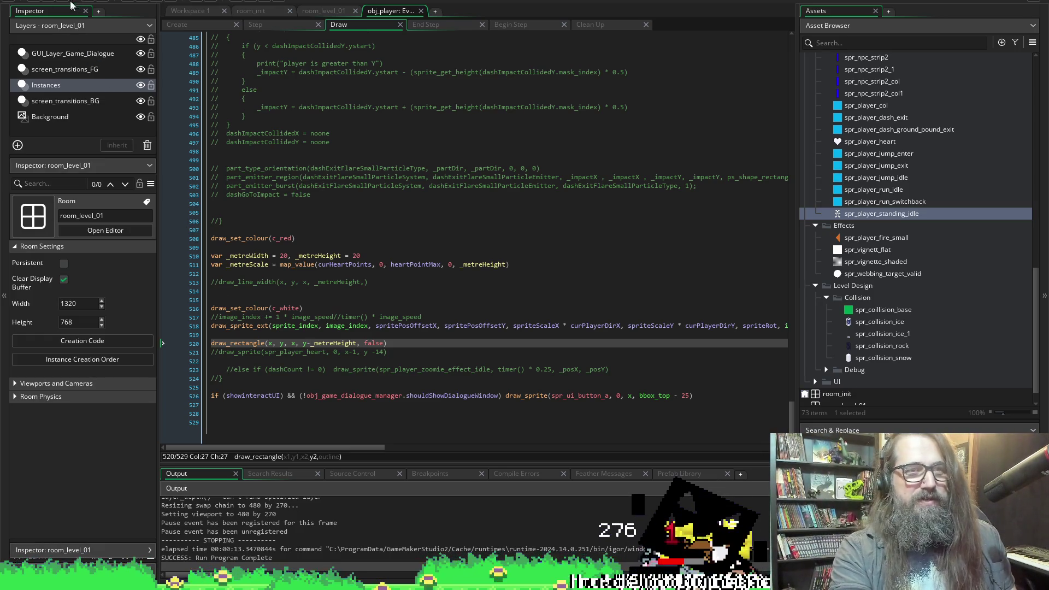
Run the game with F5, exit fullscreen, and refocus the code editor.
key(F5)
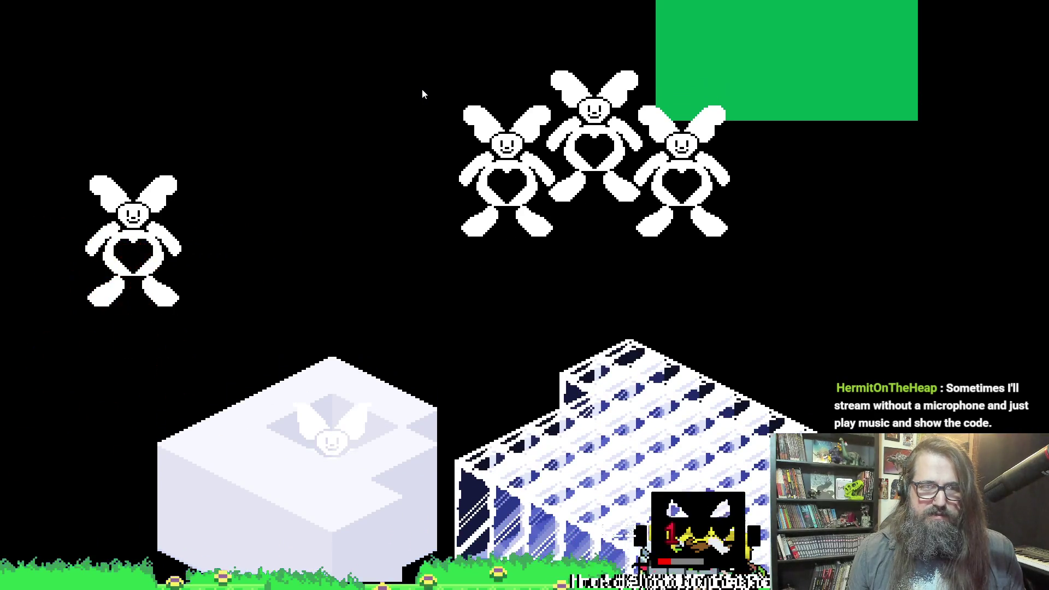
key(F11)
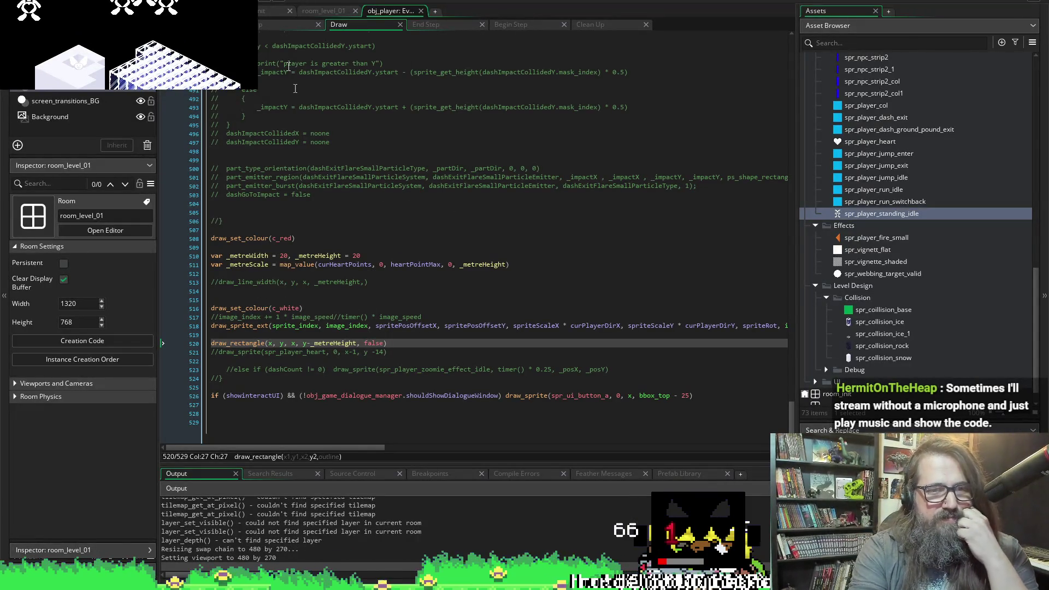
click(245, 343)
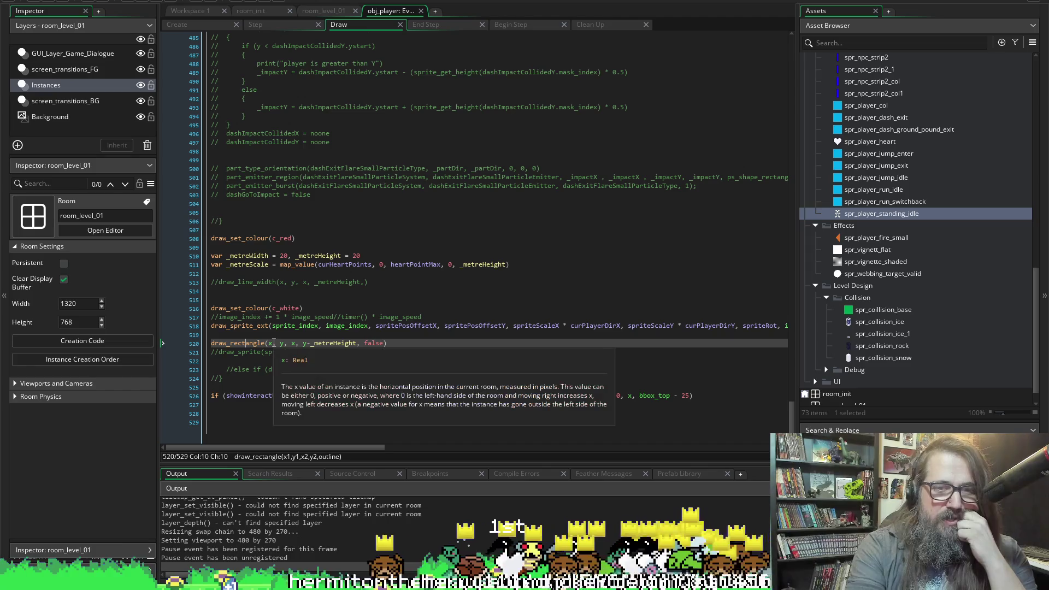
Edit draw_rectangle to (x-5, y, x+5, y-_metreHeight, false) and relaunch the game.
click(271, 343)
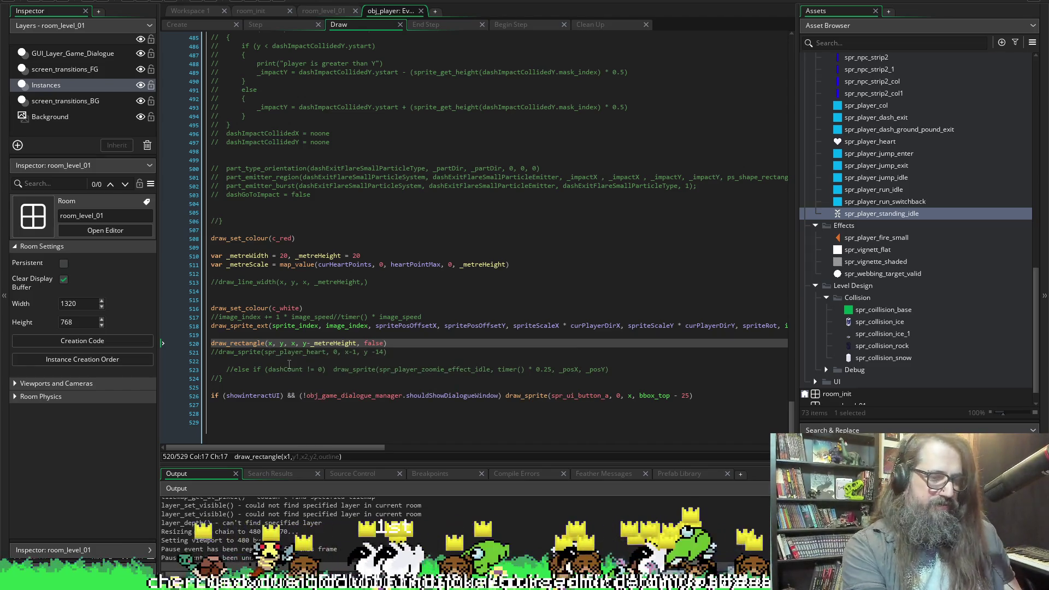
text(-)
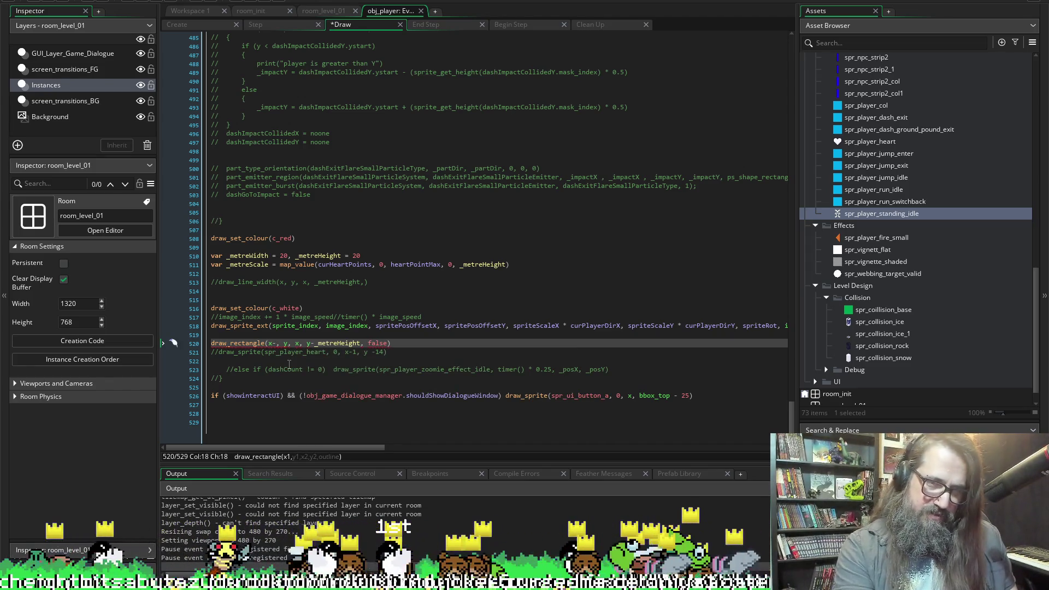
text(5)
key(Right)
key(Right)
key(Right)
key(Right)
key(Right)
key(Right)
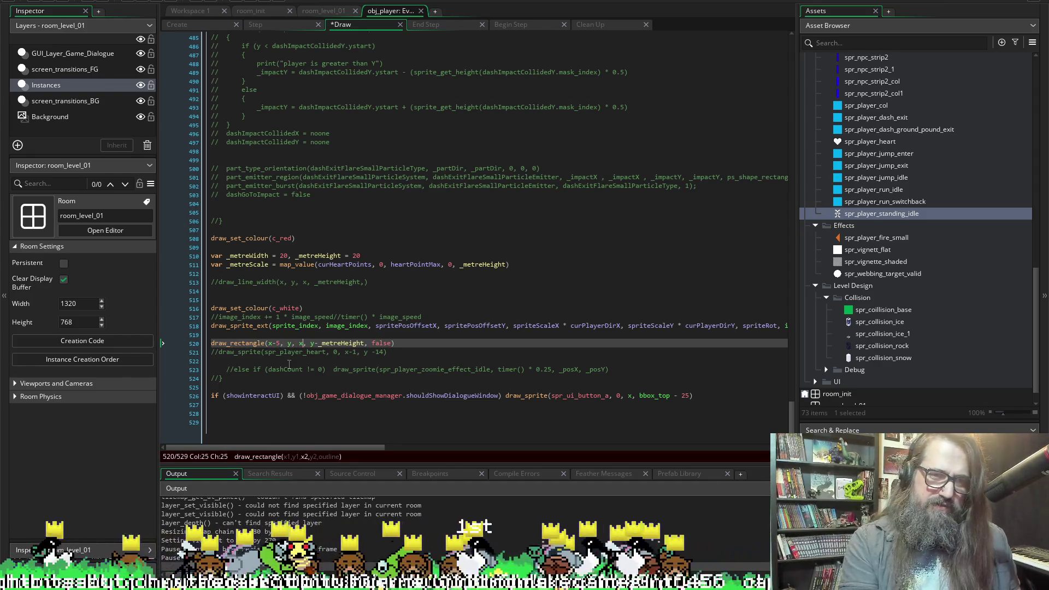
text(_)
key(BackSpace)
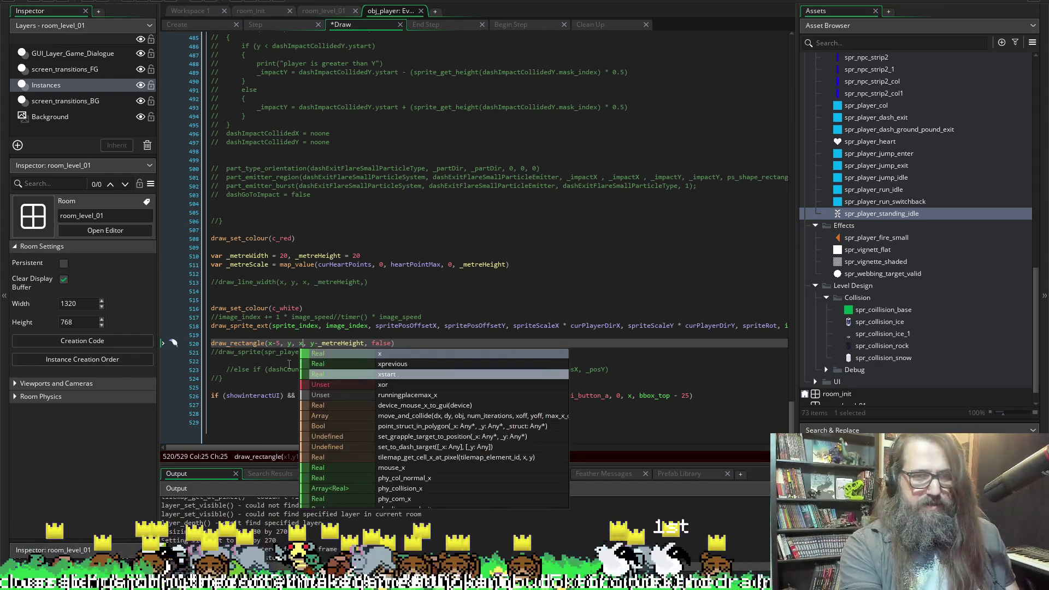
text(+)
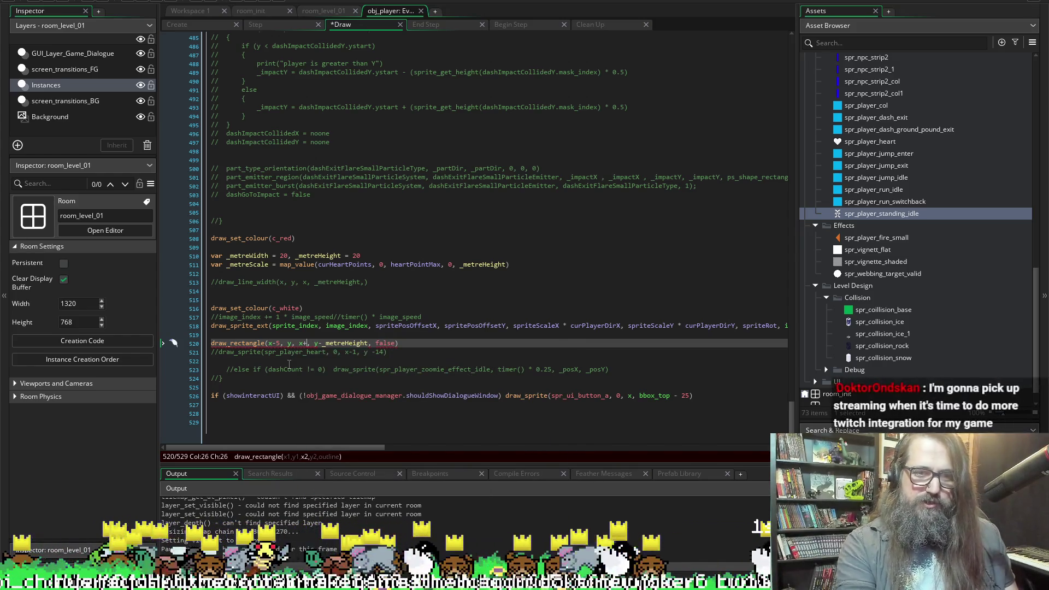
text(5)
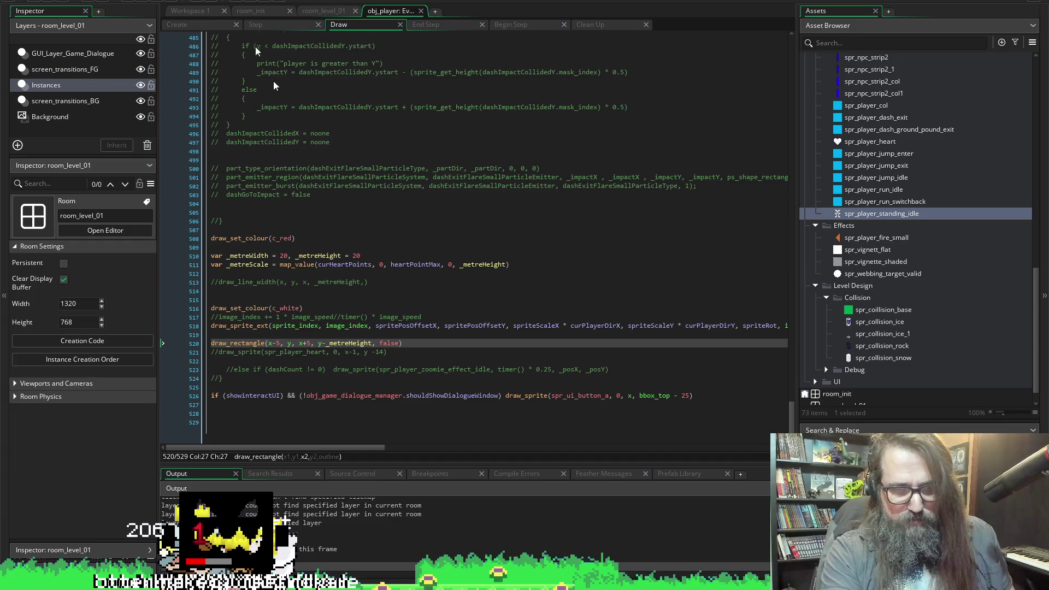
click(307, 343)
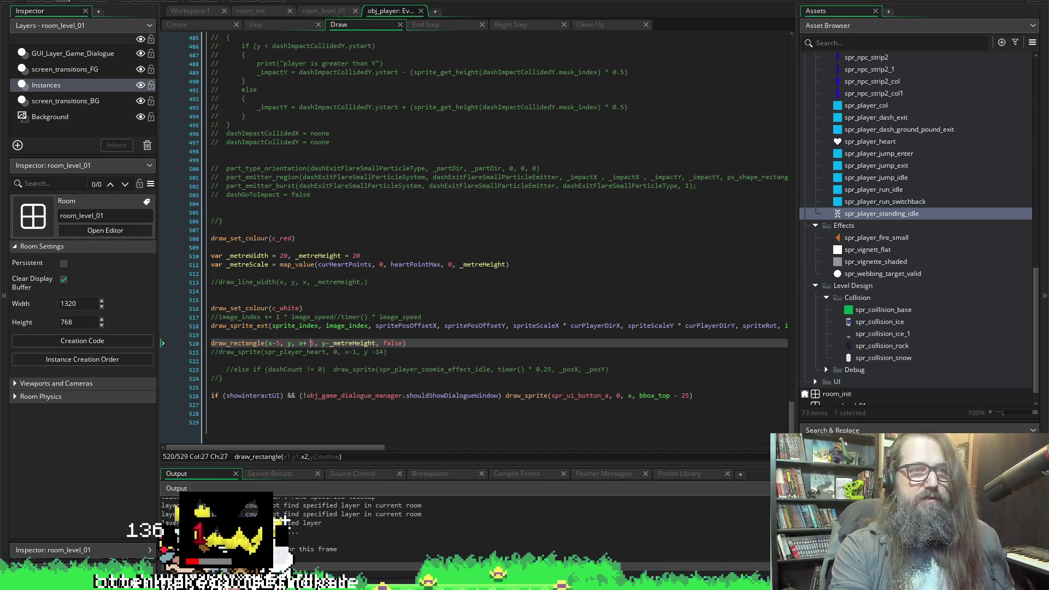
key(F5)
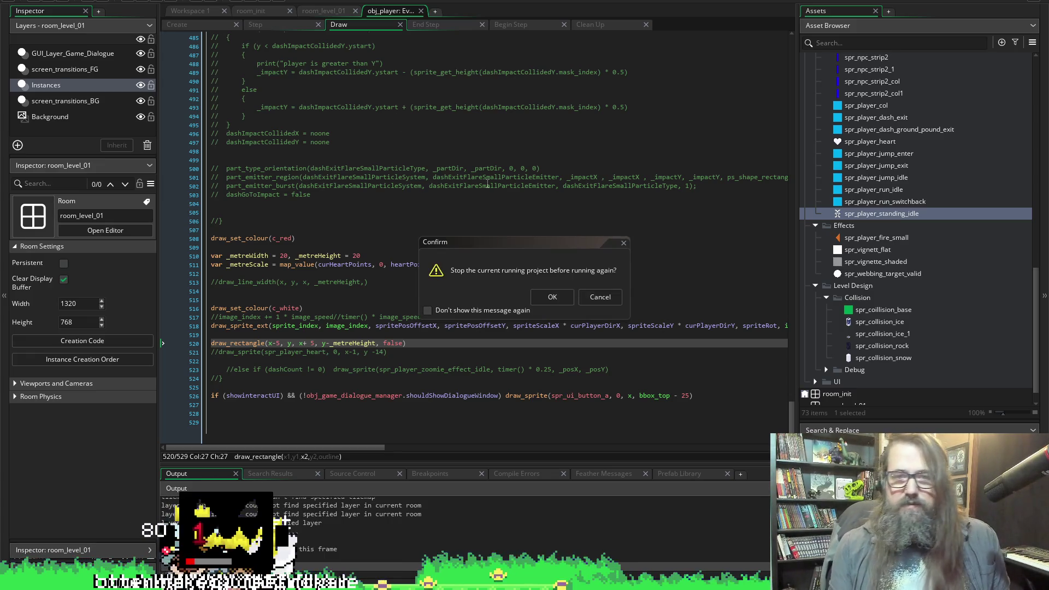
click(553, 299)
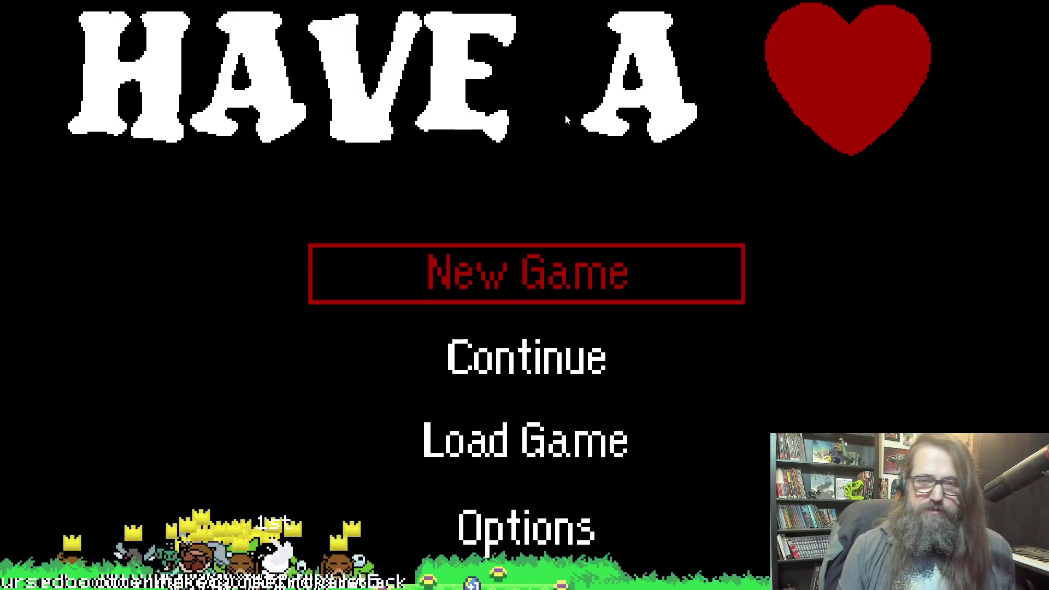
Continue into the level to check the bar, close the game, and select the draw_set_colour(c_red) line.
key(Down)
key(Return)
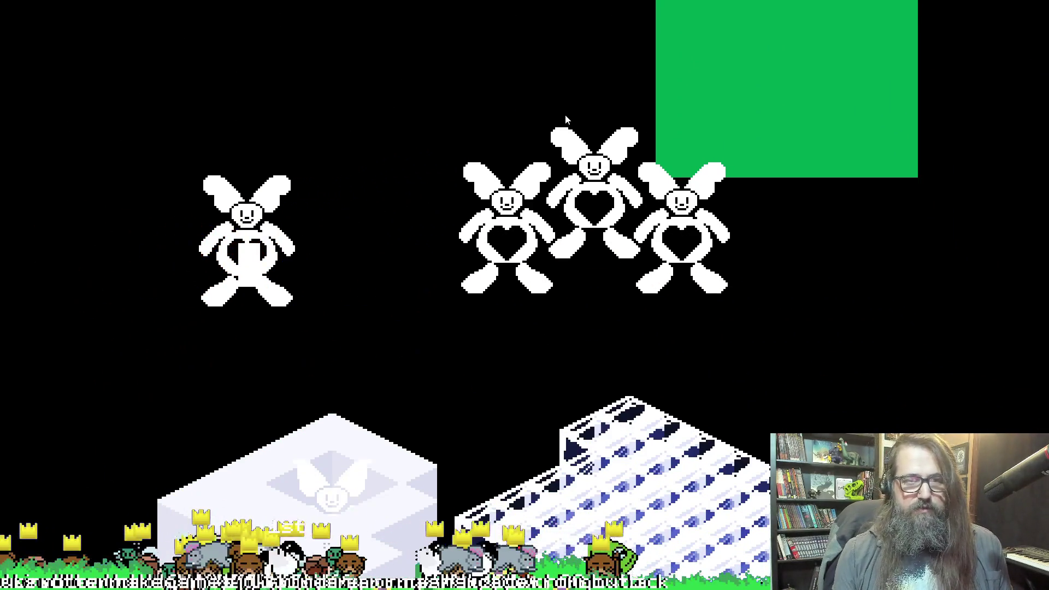
key(F11)
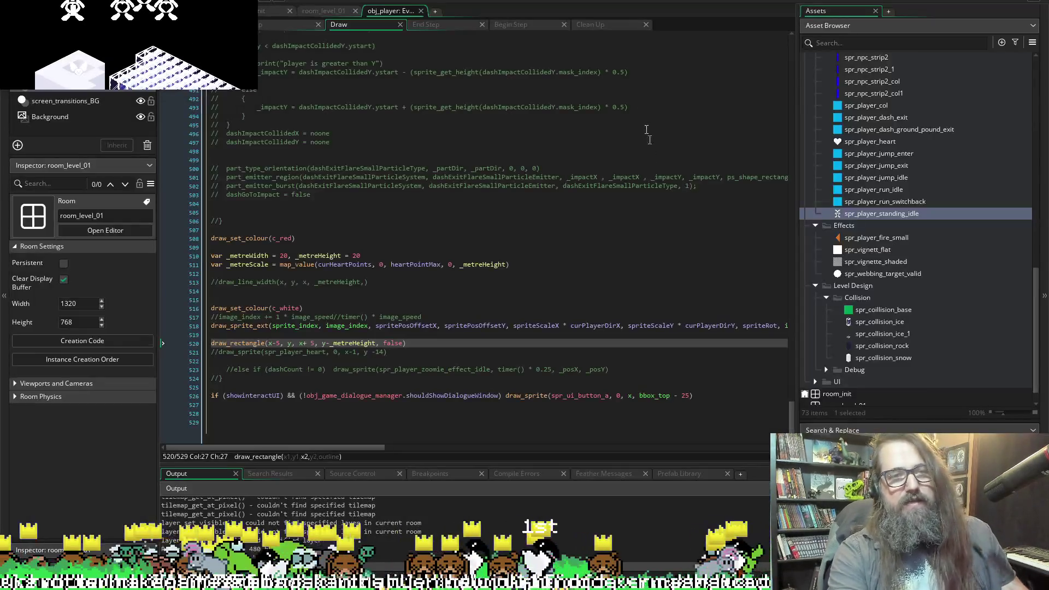
key(Escape)
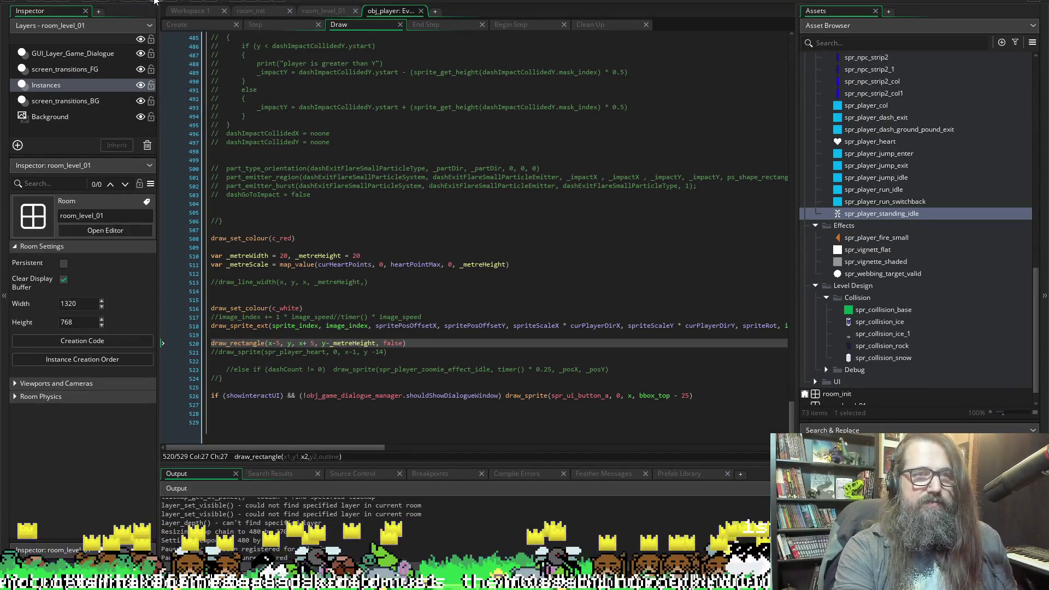
click(295, 238)
key(shift+Home)
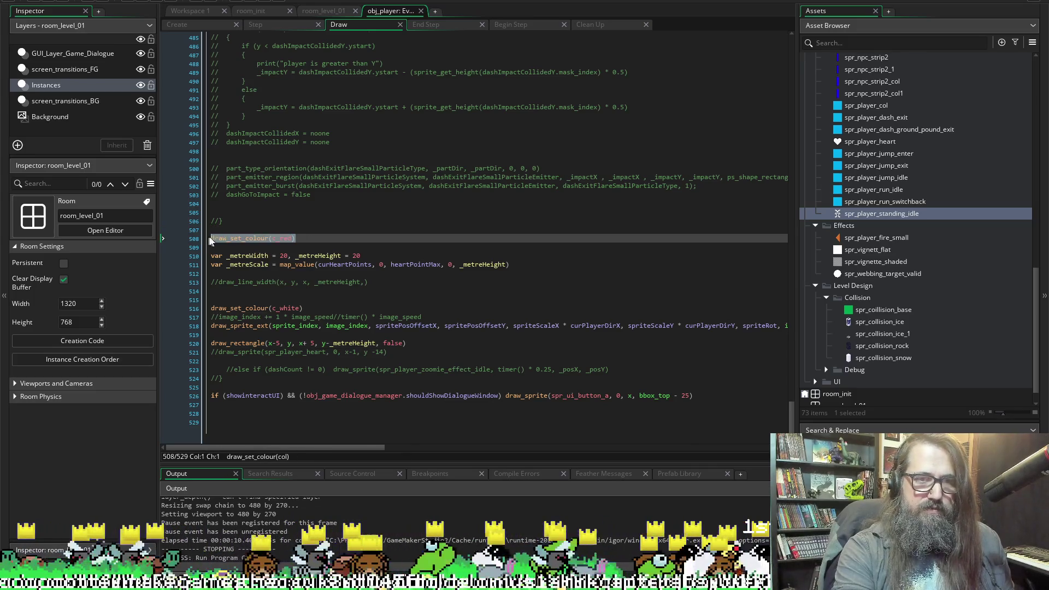
Move draw_set_colour(c_red) onto a new line directly above draw_rectangle and save the code.
key(BackSpace)
click(232, 340)
key(Home)
key(Return)
key(Up)
text(draw_set_colour(c_red))
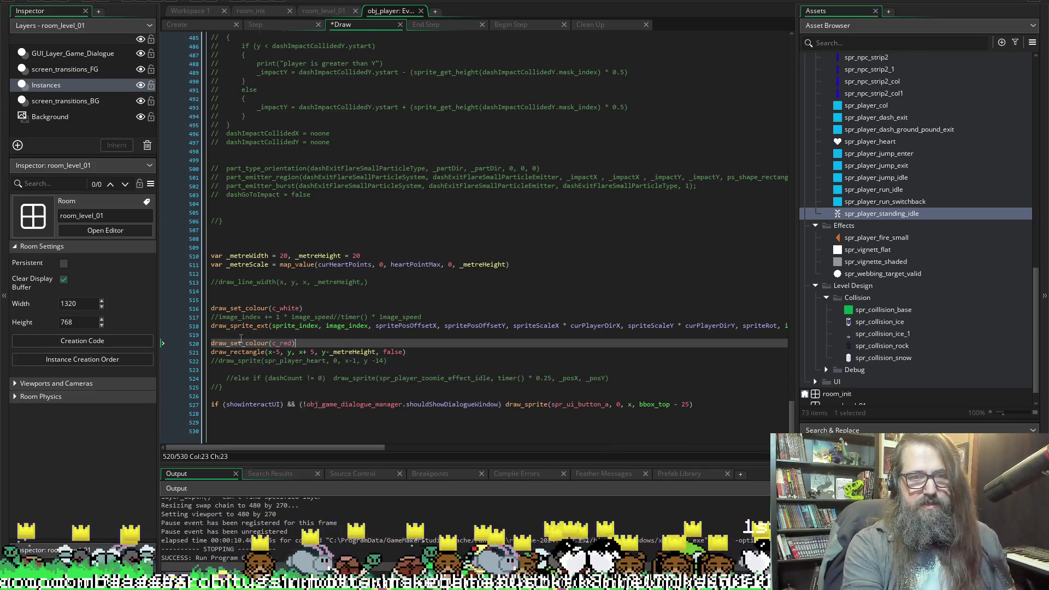
key(ctrl+s)
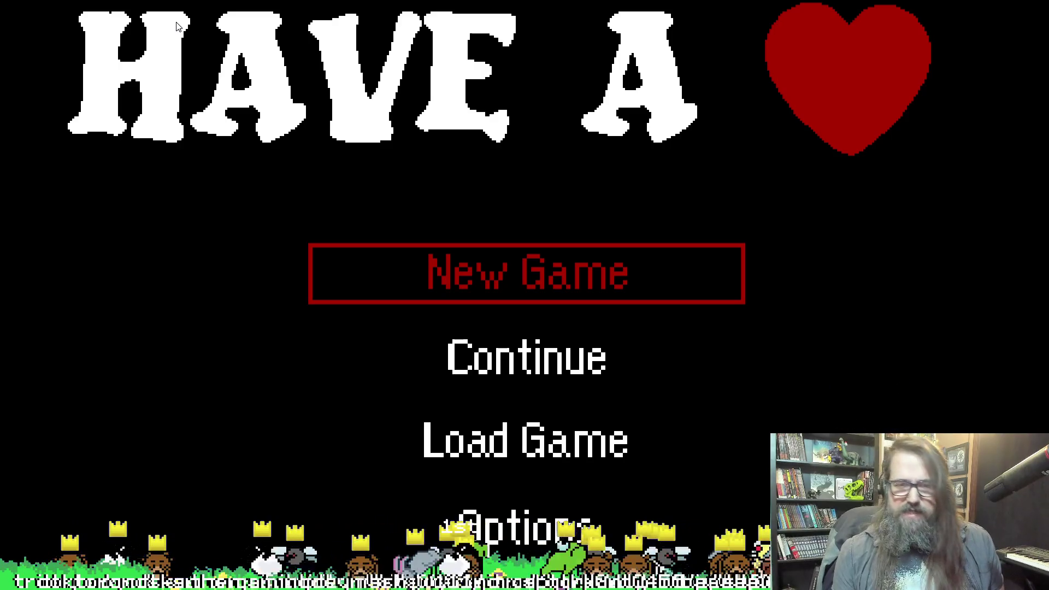
Continue from the title menu to confirm the red bar over the player, then return to GameMaker.
key(Down)
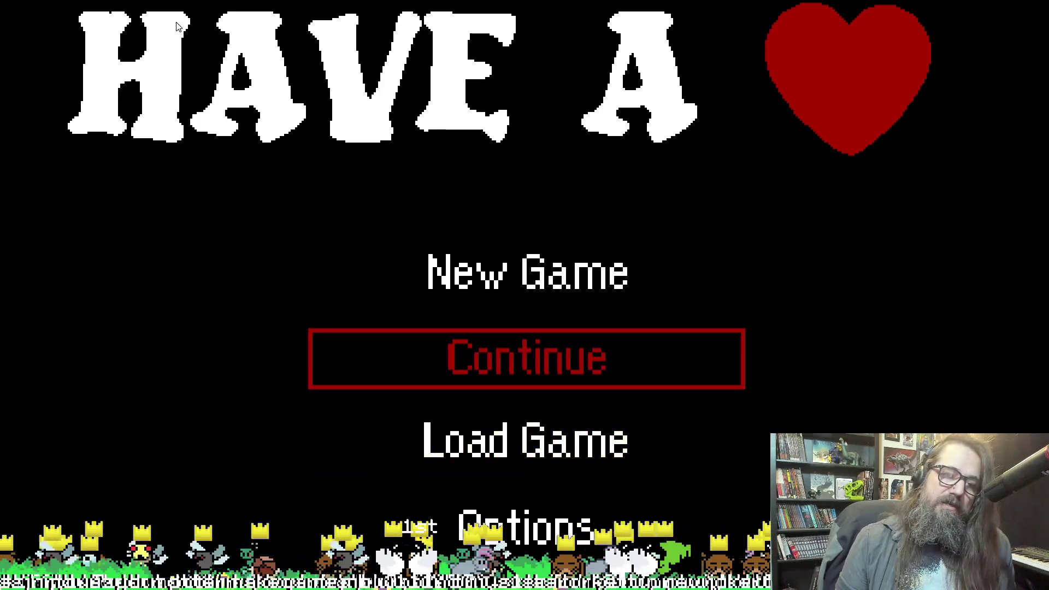
key(Return)
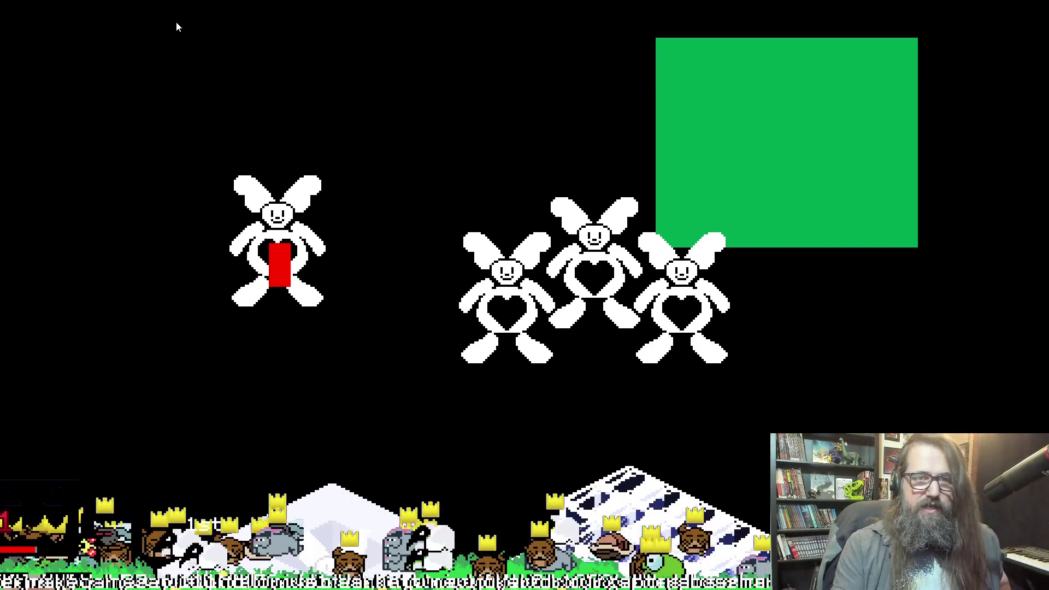
key(alt+Tab)
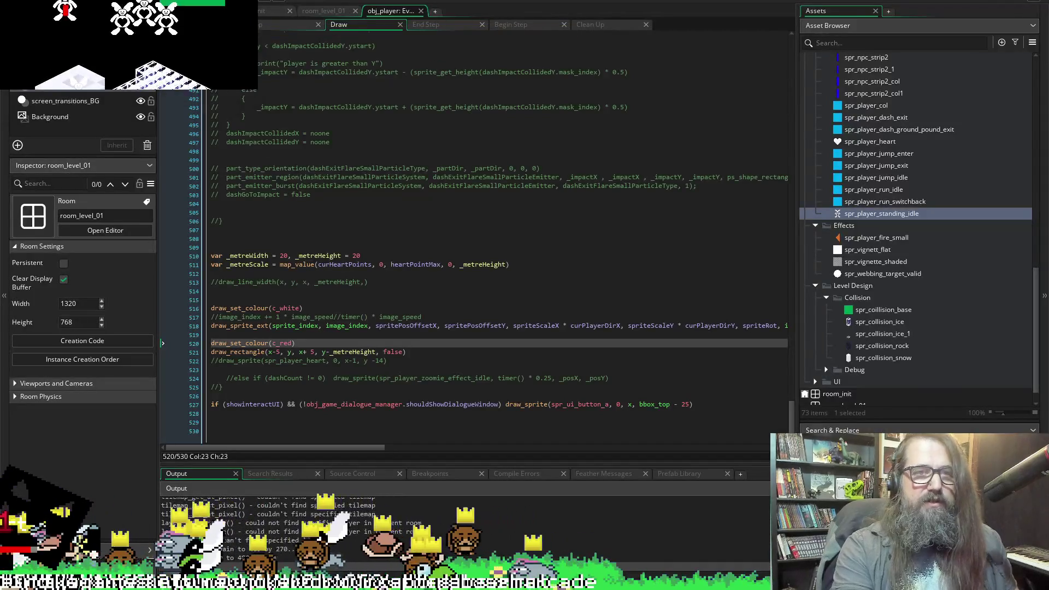
Add _x1 and _y1 before _metreWidth in line 510's var declaration, then switch to Discord.
click(149, 5)
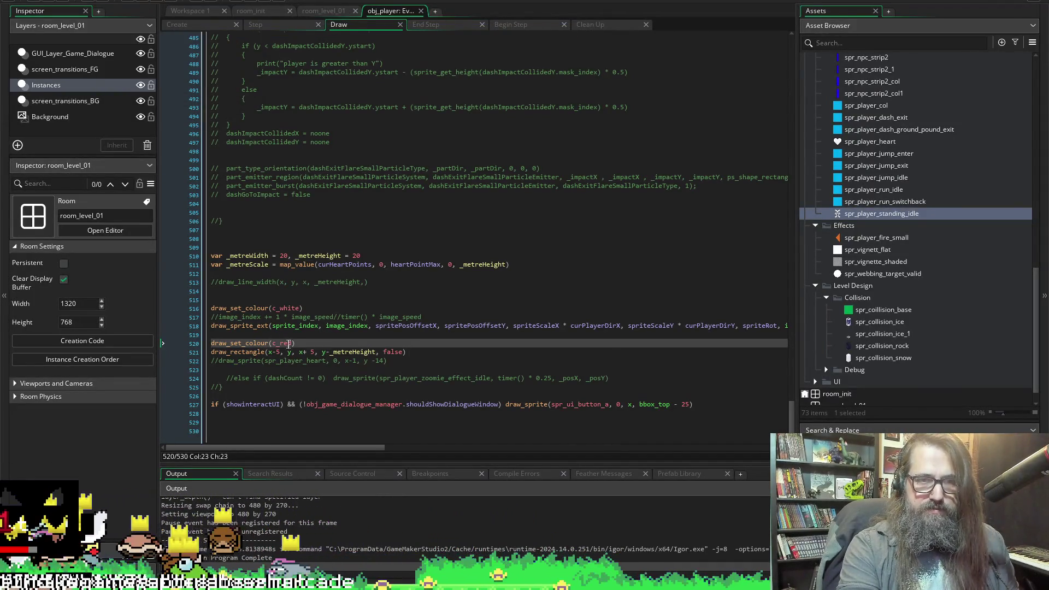
key(Down)
key(Up)
key(Up)
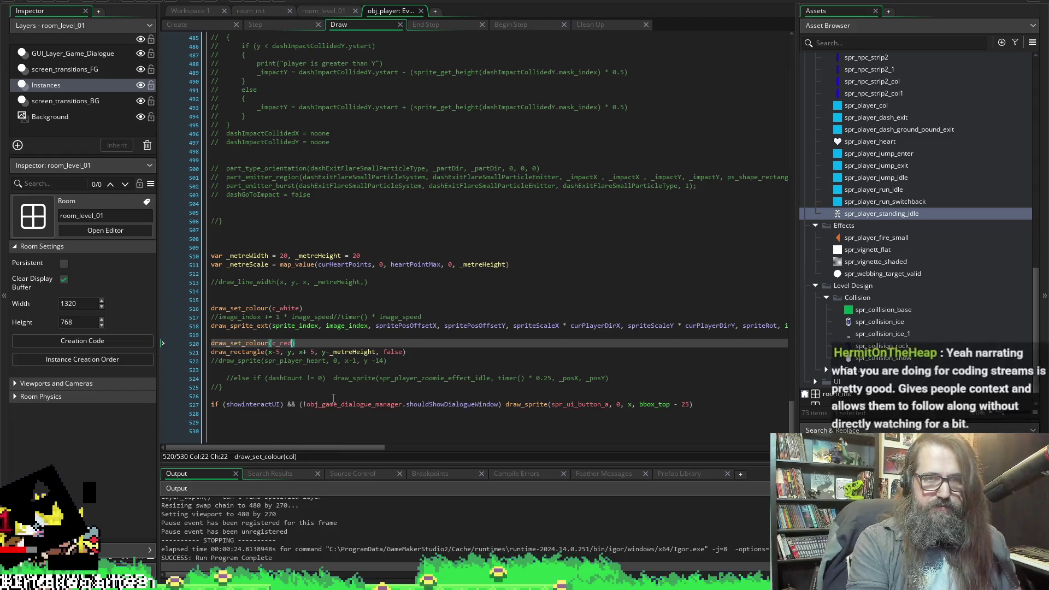
key(Up)
key(Up)
key(Up)
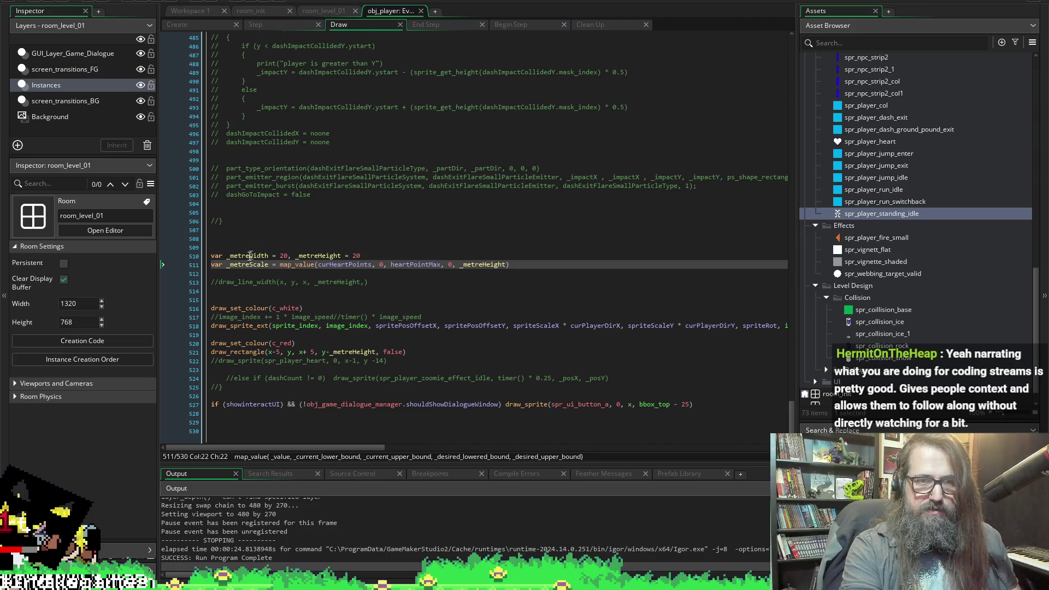
click(223, 255)
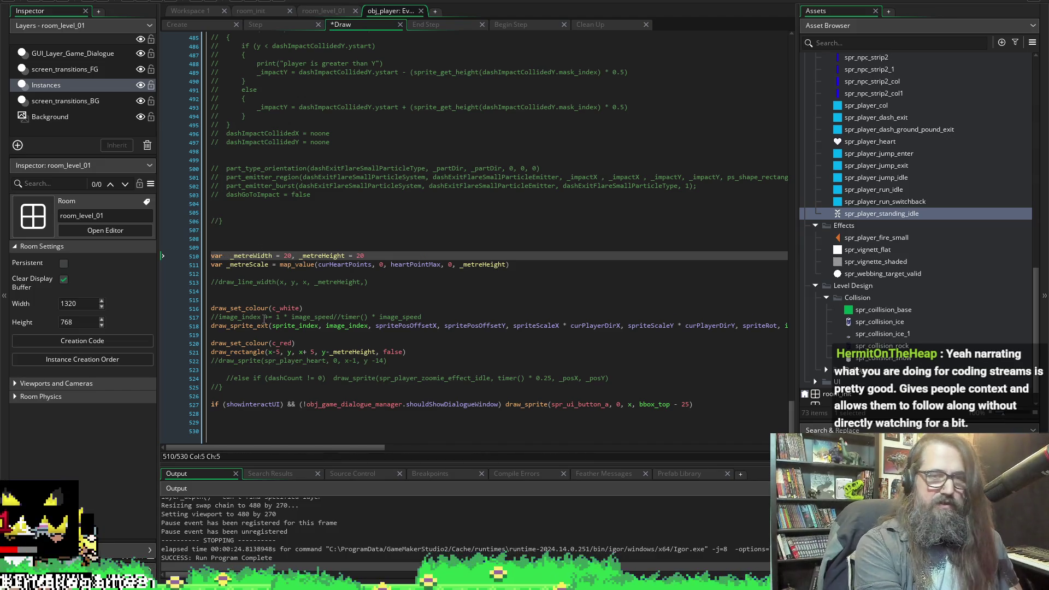
text(_)
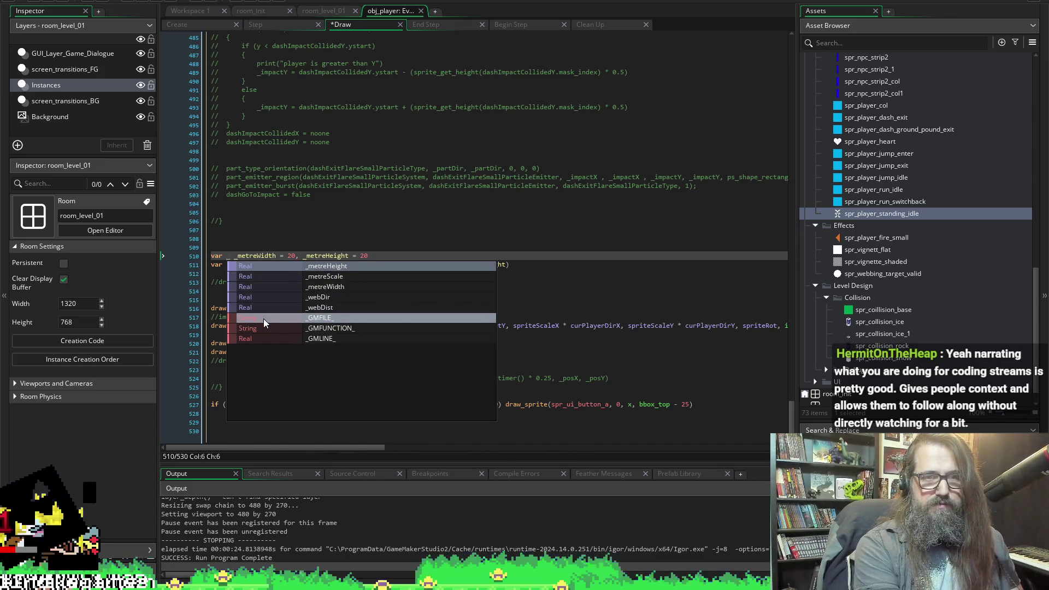
text(x)
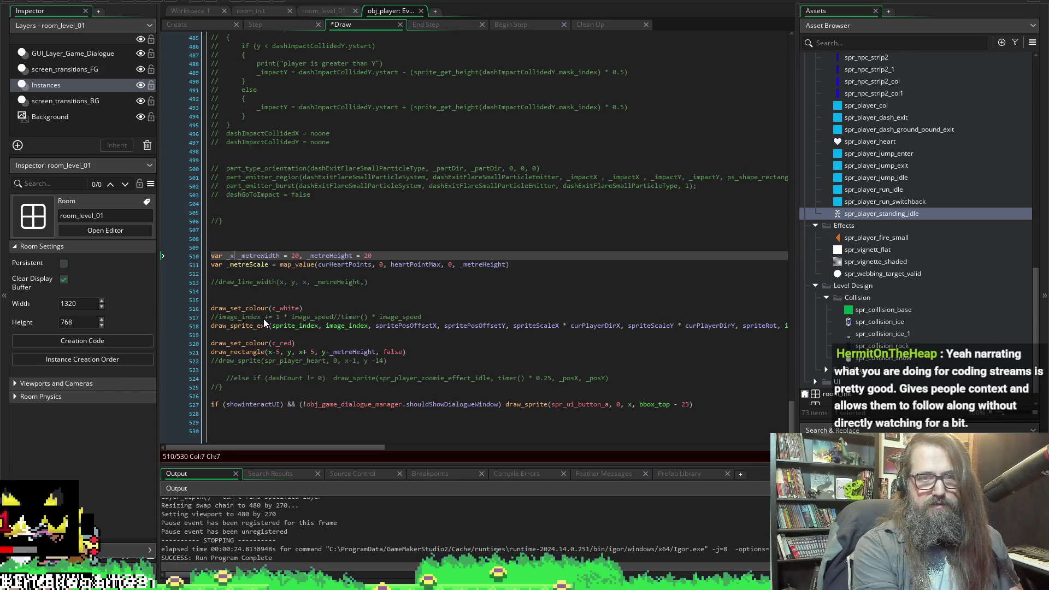
text(1, _)
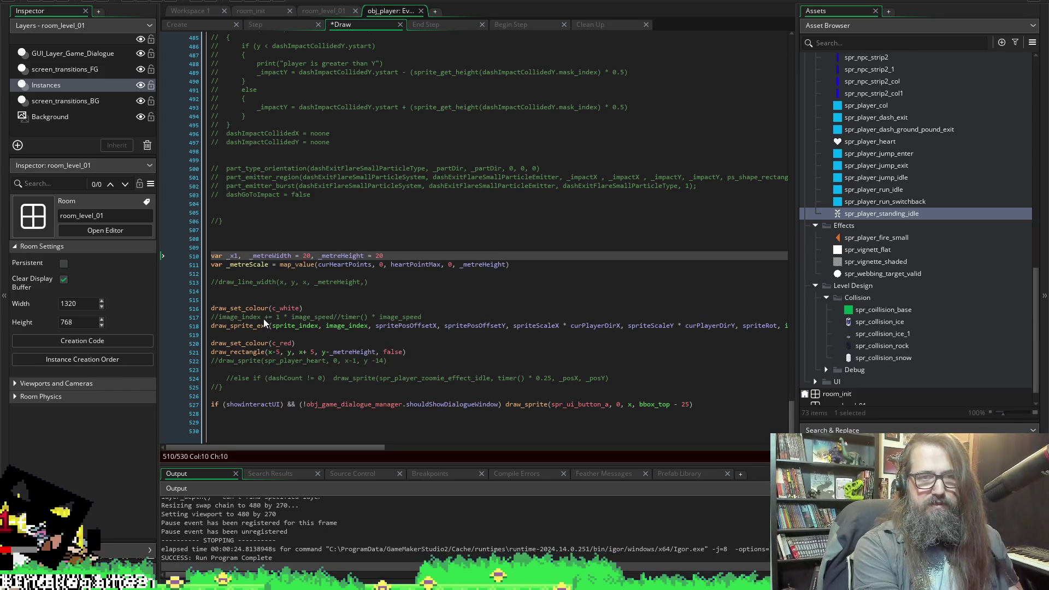
text(x)
text(y1,)
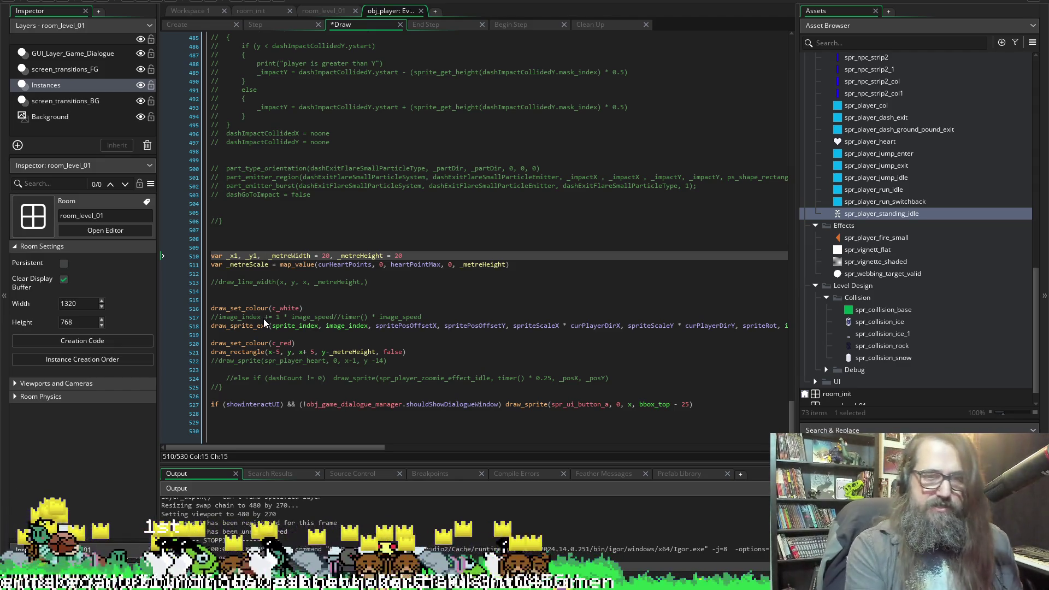
key(BackSpace)
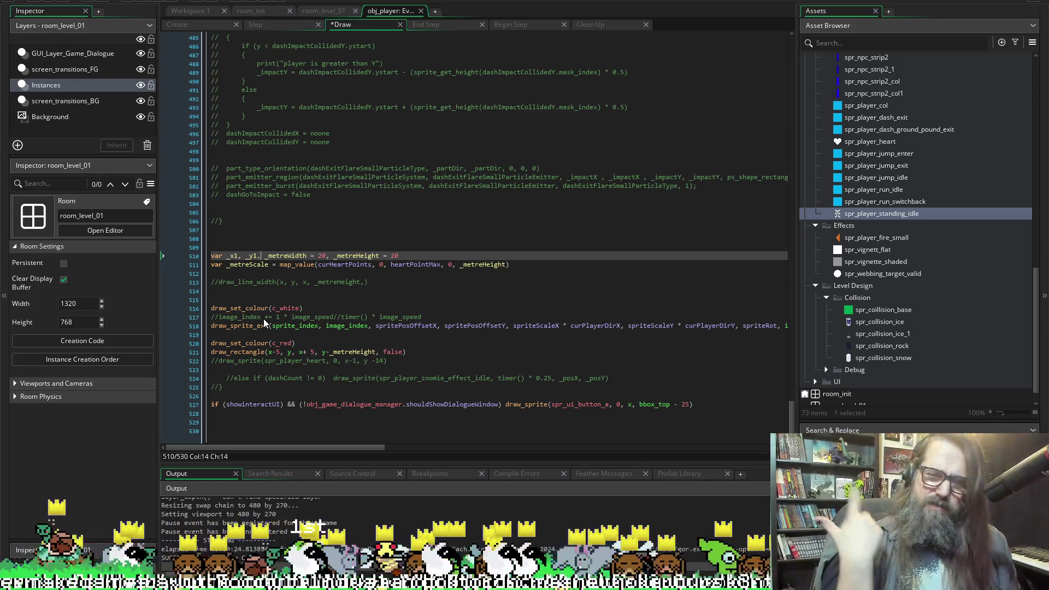
text(,)
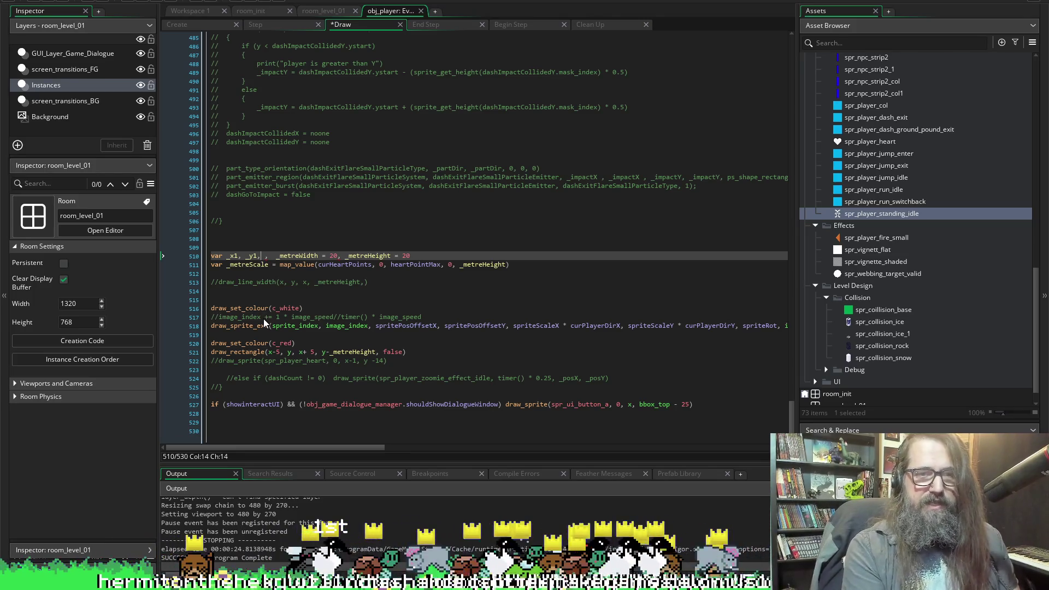
key(Right)
text(_)
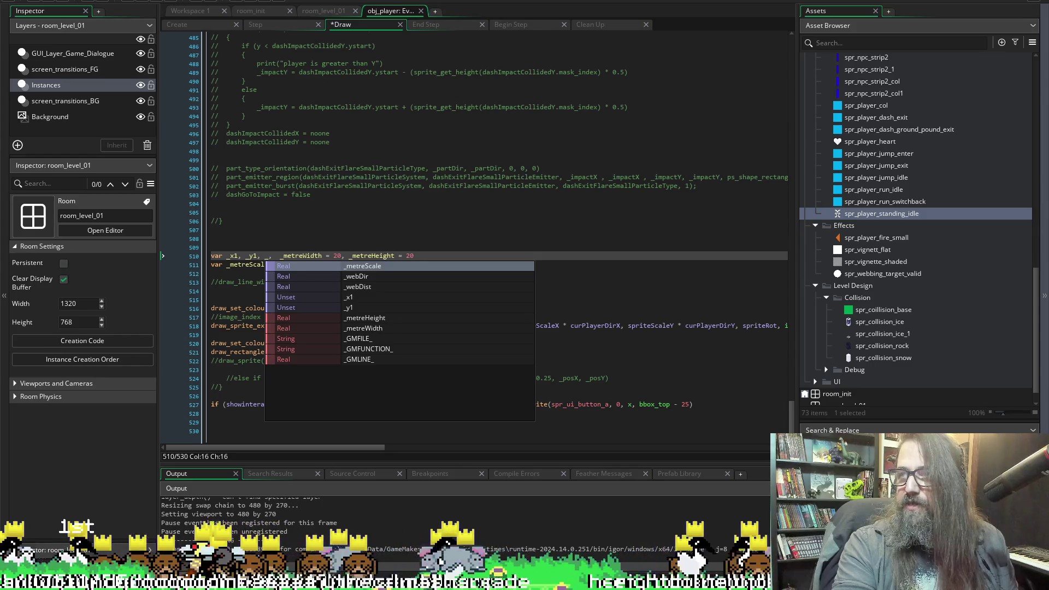
key(alt+Tab)
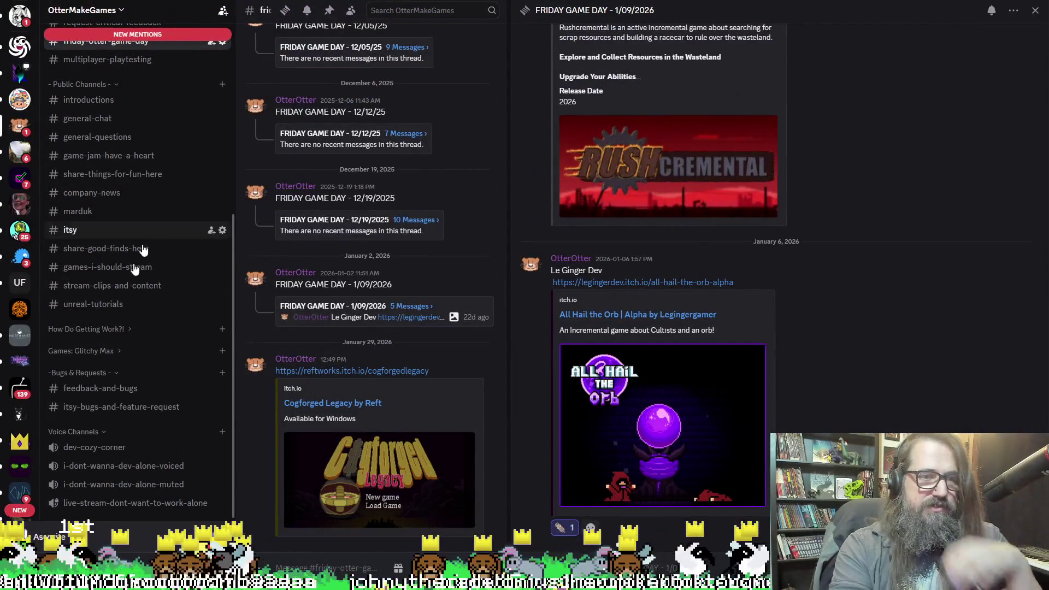
Browse the OtterMakeGames channel list in Discord, then return to GameMaker.
scroll(109, 245, up, 3)
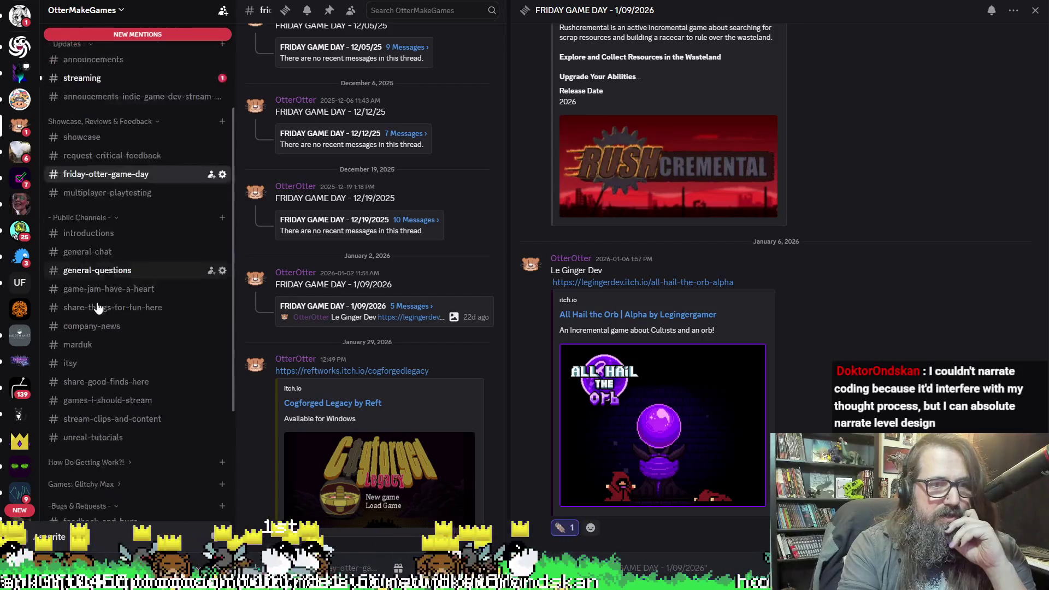
scroll(97, 309, down, 3)
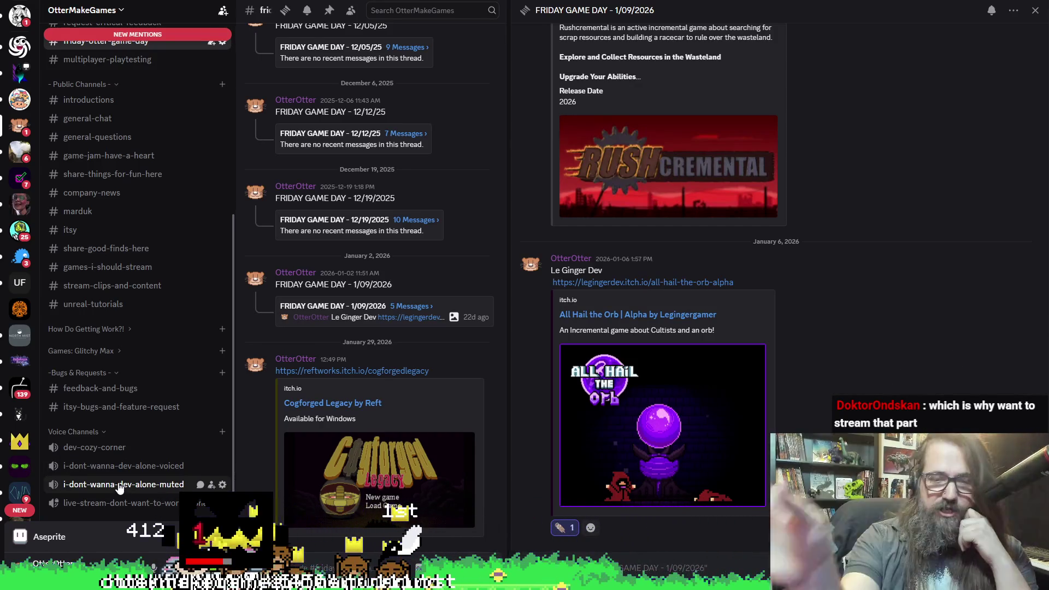
key(alt+Tab)
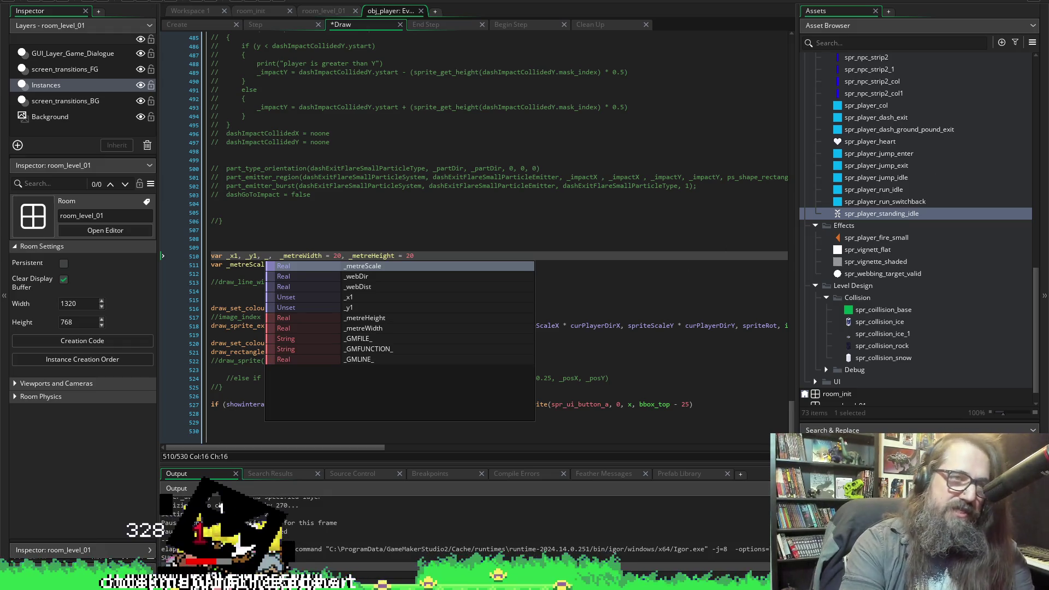
Save the Draw event and add a comma for one more variable on line 510.
key(ctrl+s)
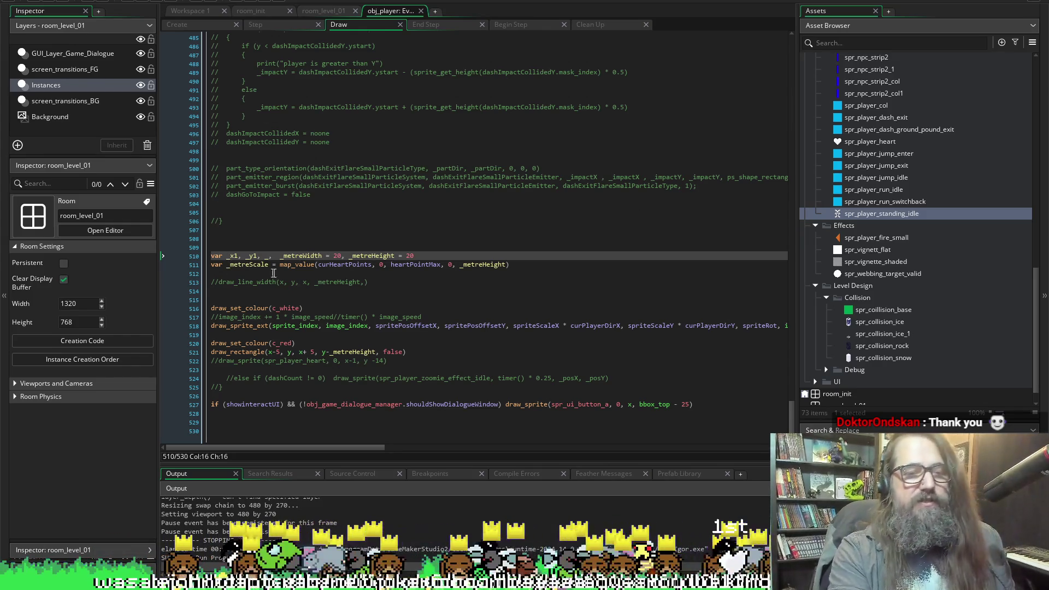
text(,)
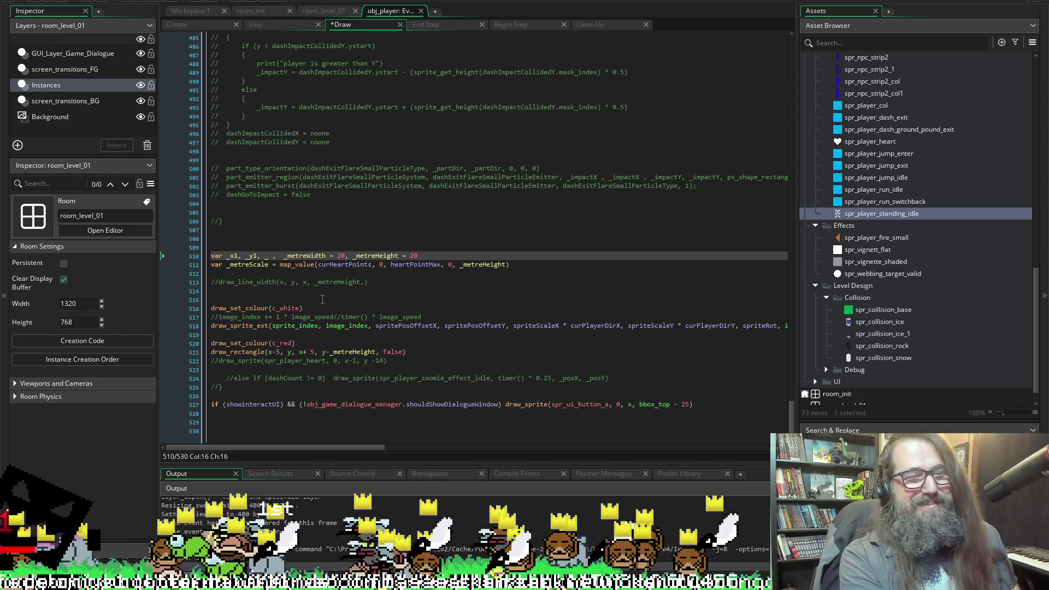
Declare _x2 and _y2 on line 510 and set _x1 = x-5, copied from draw_rectangle.
text(y1)
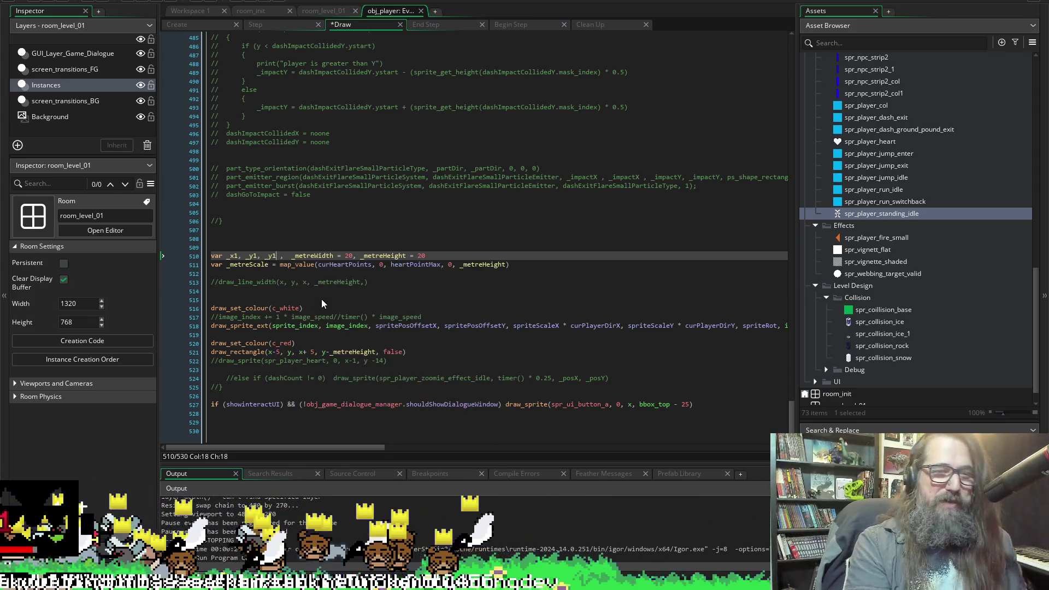
key(BackSpace)
key(BackSpace)
text(2)
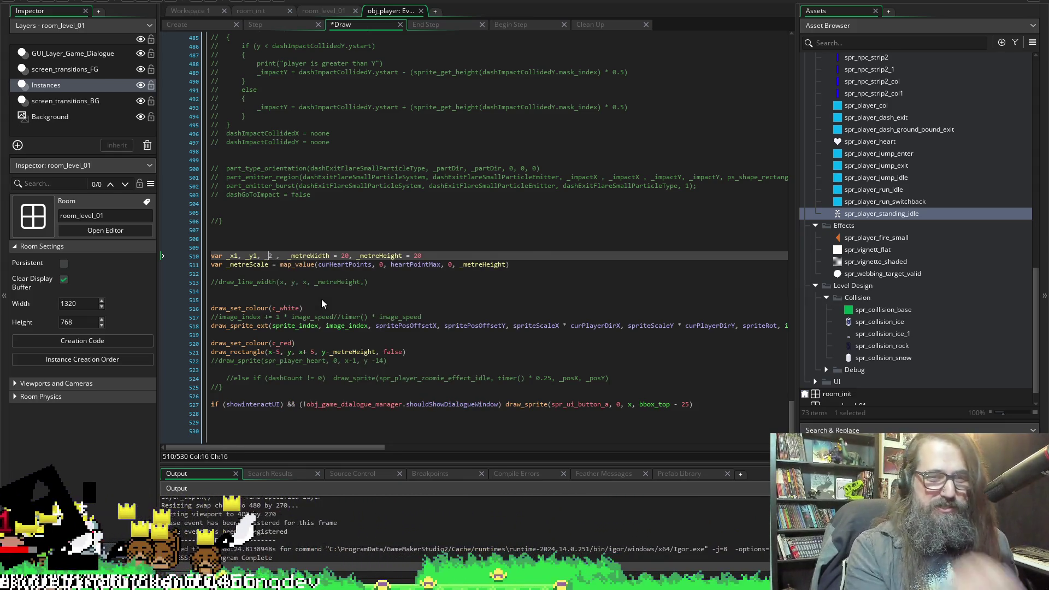
text(x)
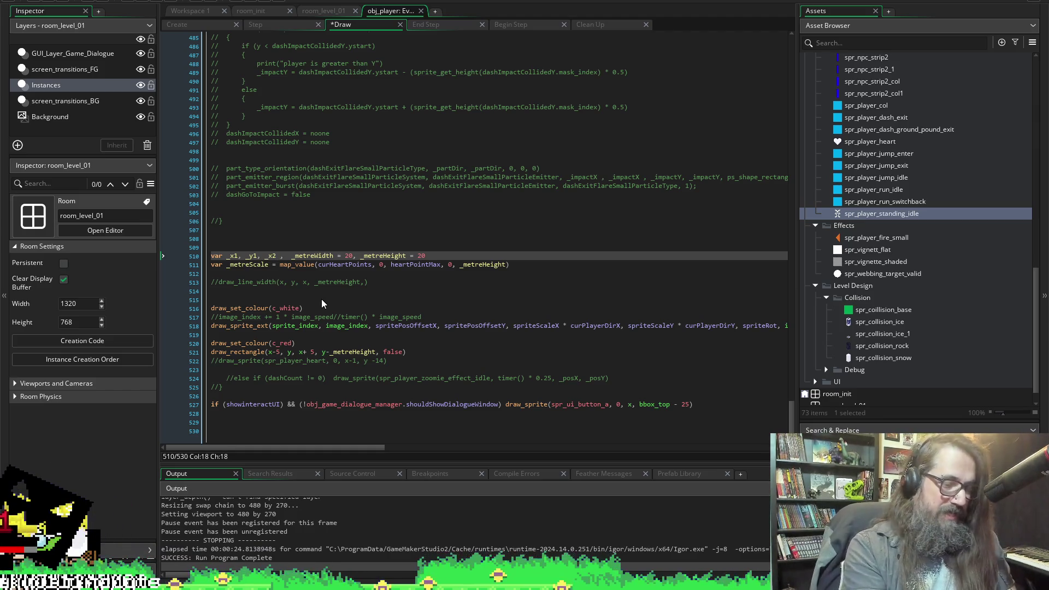
text(, )
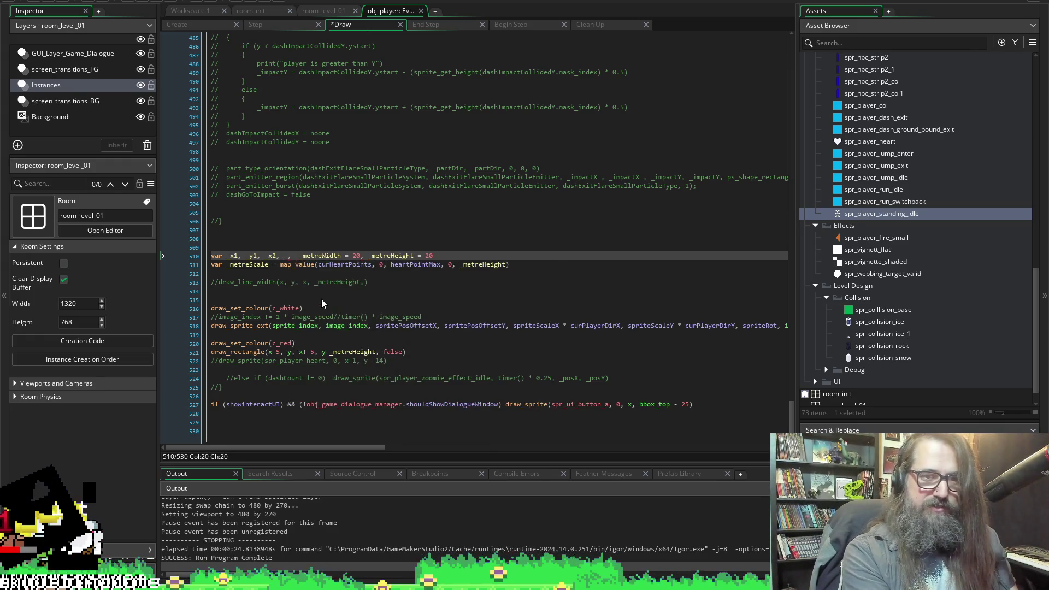
text(_y)
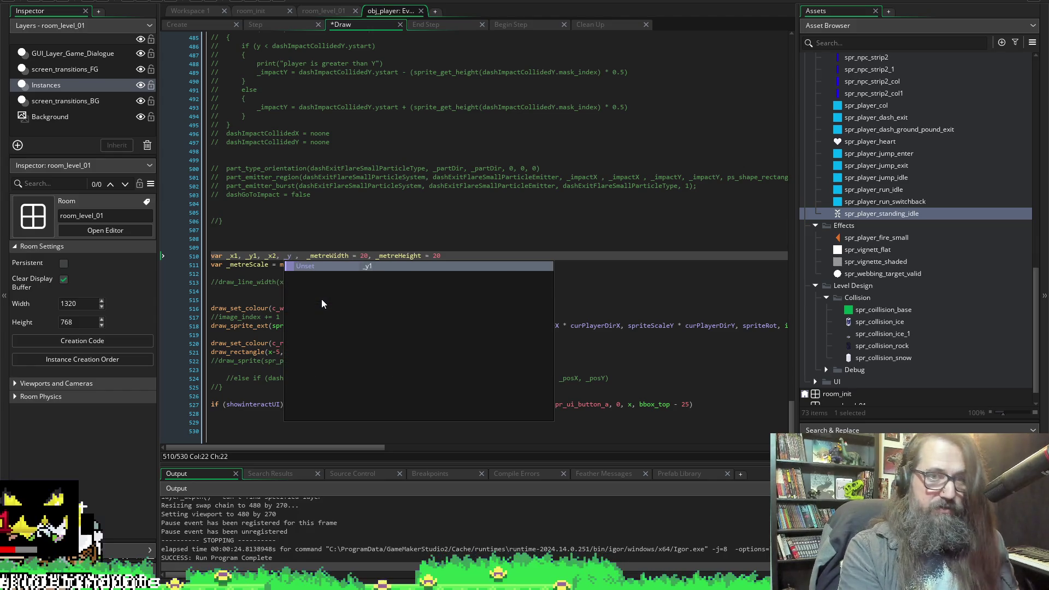
text(2)
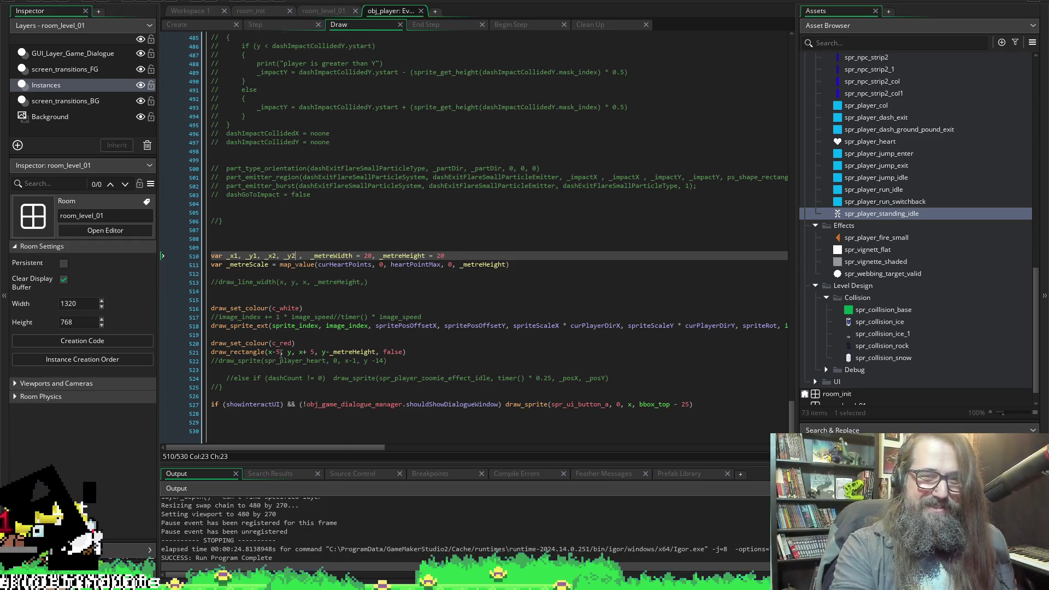
drag(281, 353, 269, 353)
key(ctrl+c)
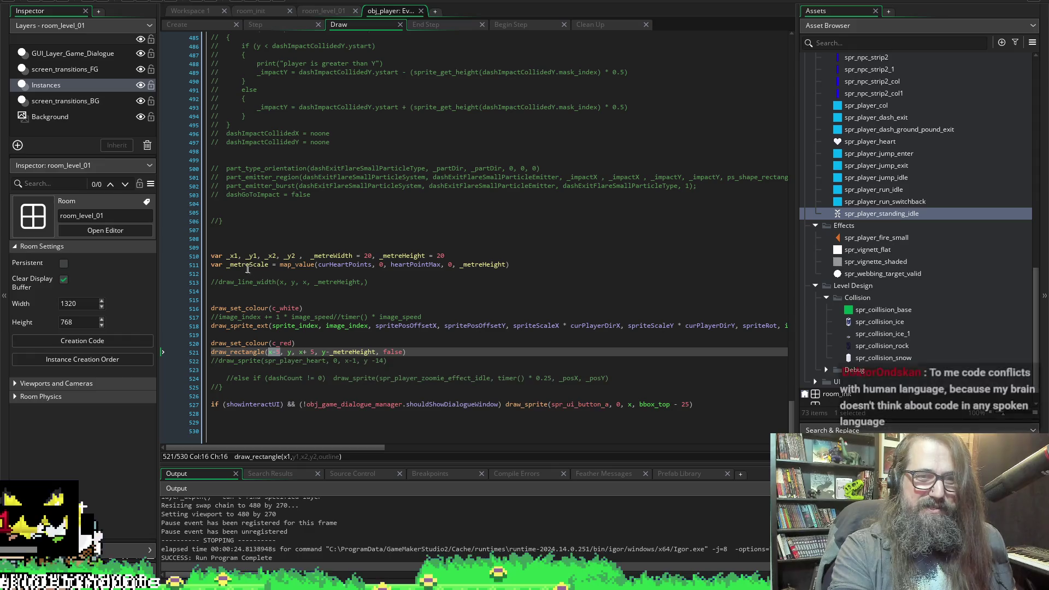
click(239, 256)
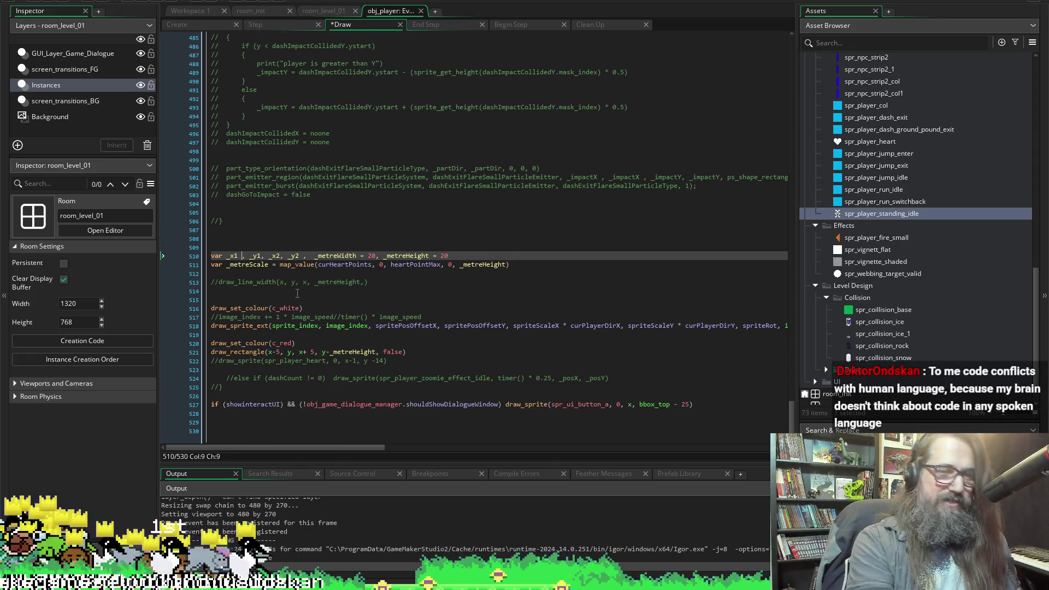
text(=)
key(ctrl+v)
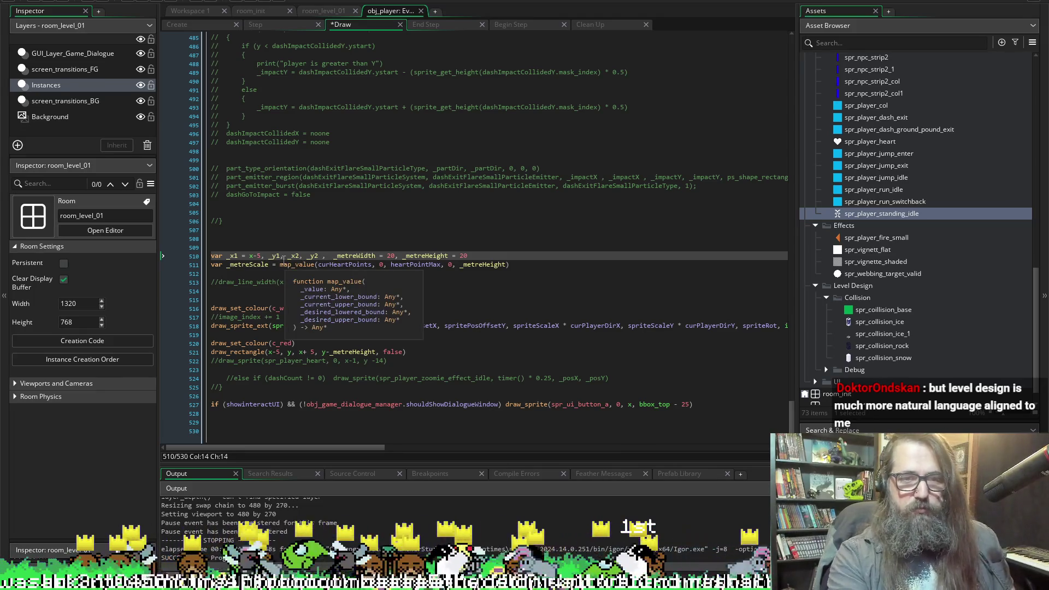
Set _x2 = x+5 and _y1 = y in line 510's declaration, saving the Draw event.
click(281, 256)
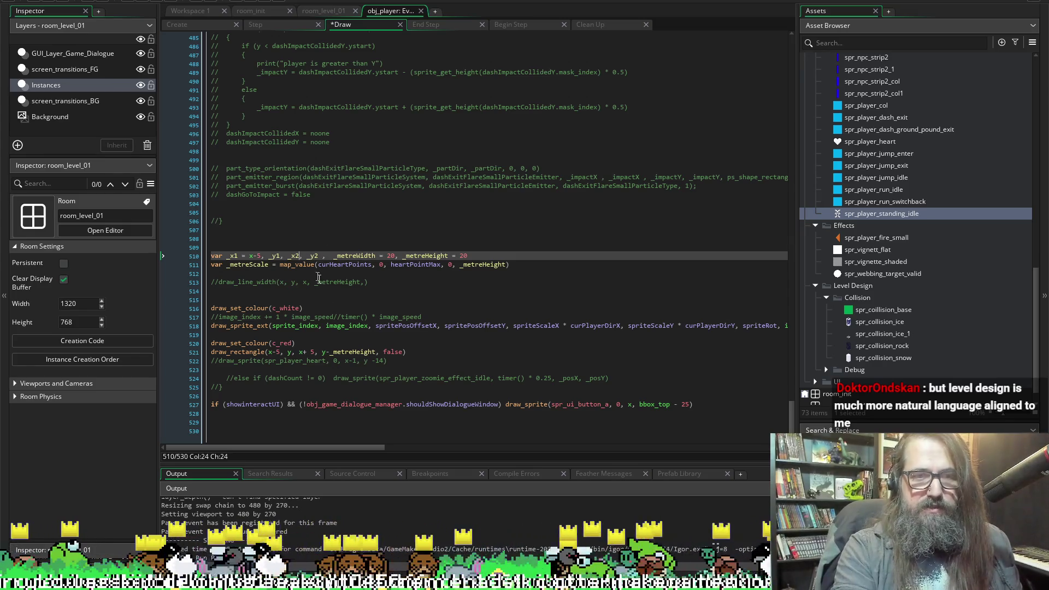
text(= x-5)
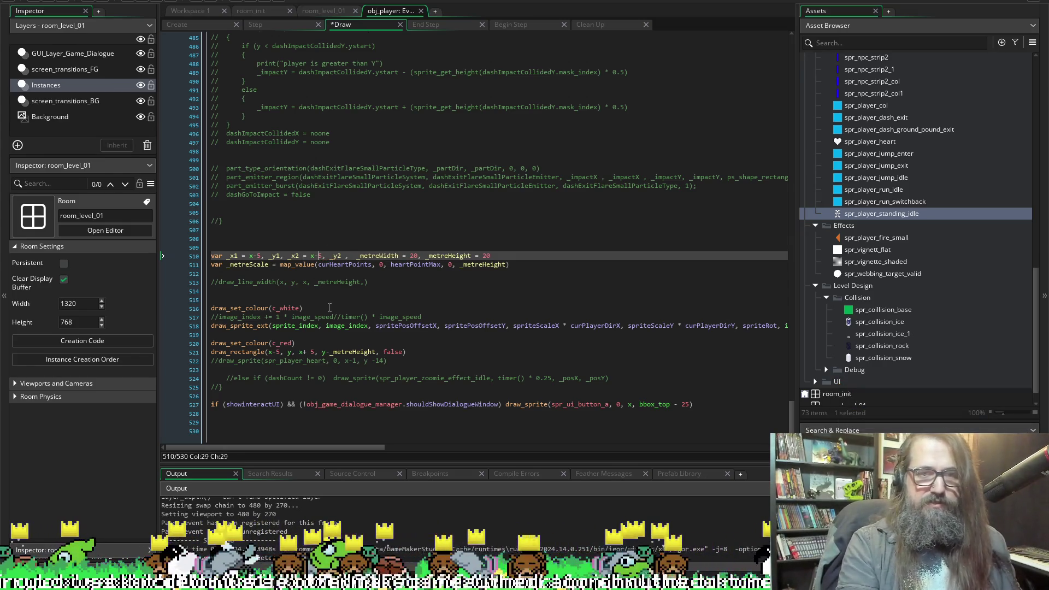
key(BackSpace)
text(+)
key(ctrl+s)
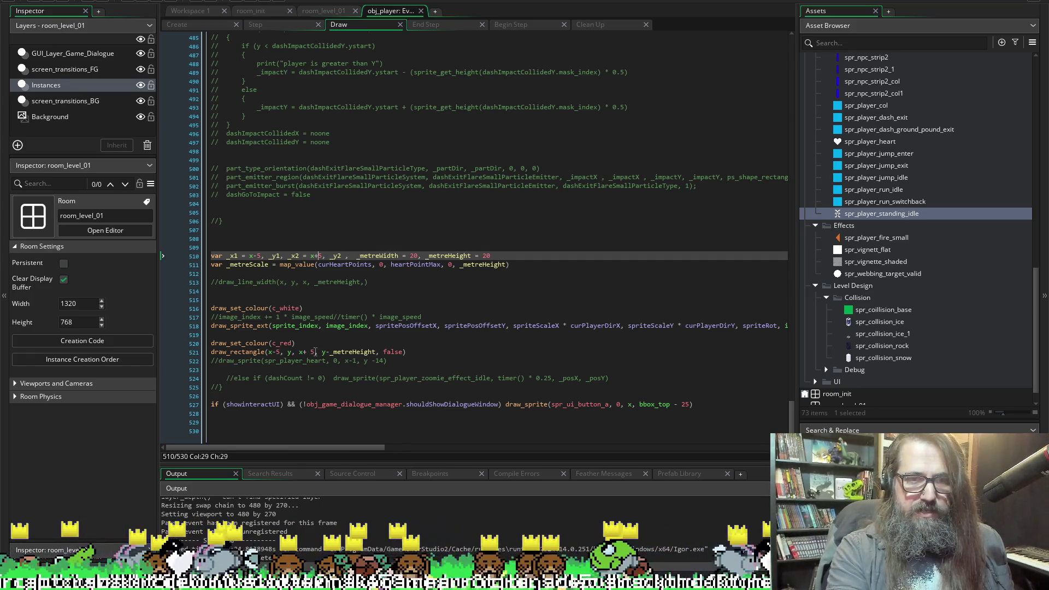
text(=)
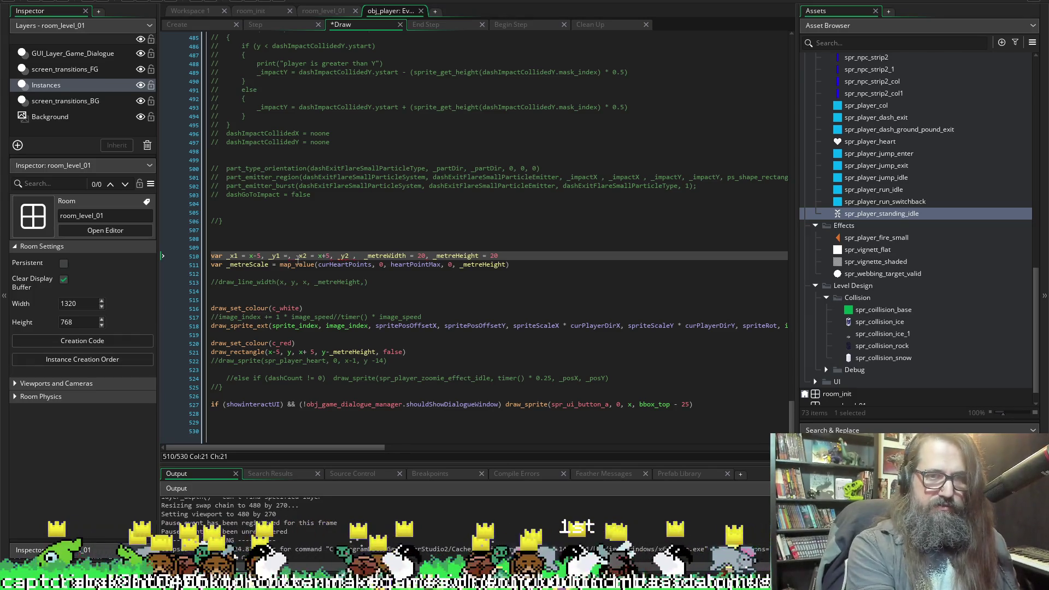
text( y)
click(211, 264)
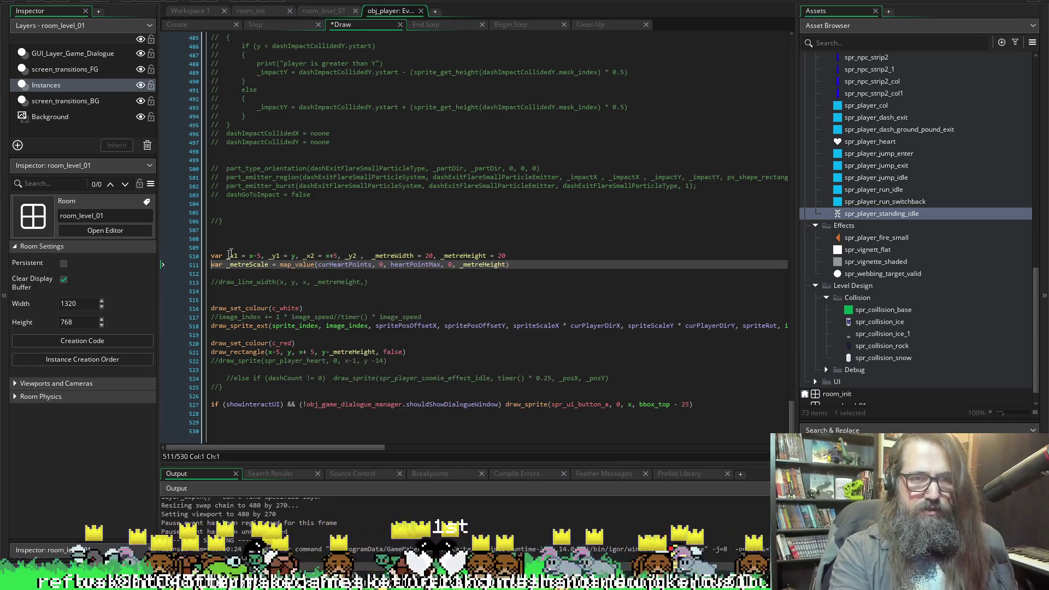
click(230, 255)
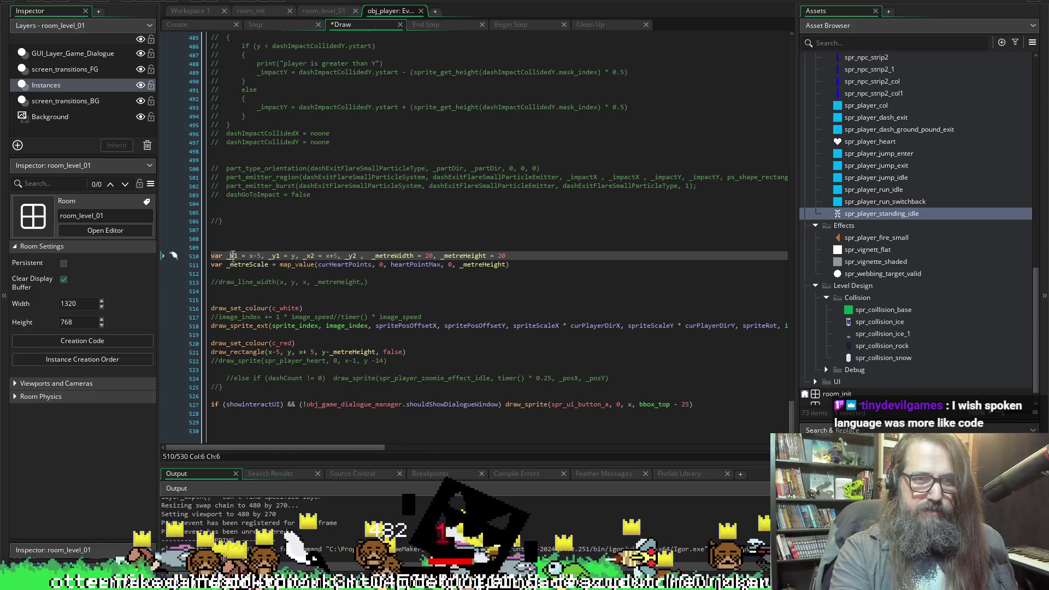
Undo the unsaved edits to revert the Draw code to its saved version.
key(Right)
key(Right)
scroll(378, 217, up, 18)
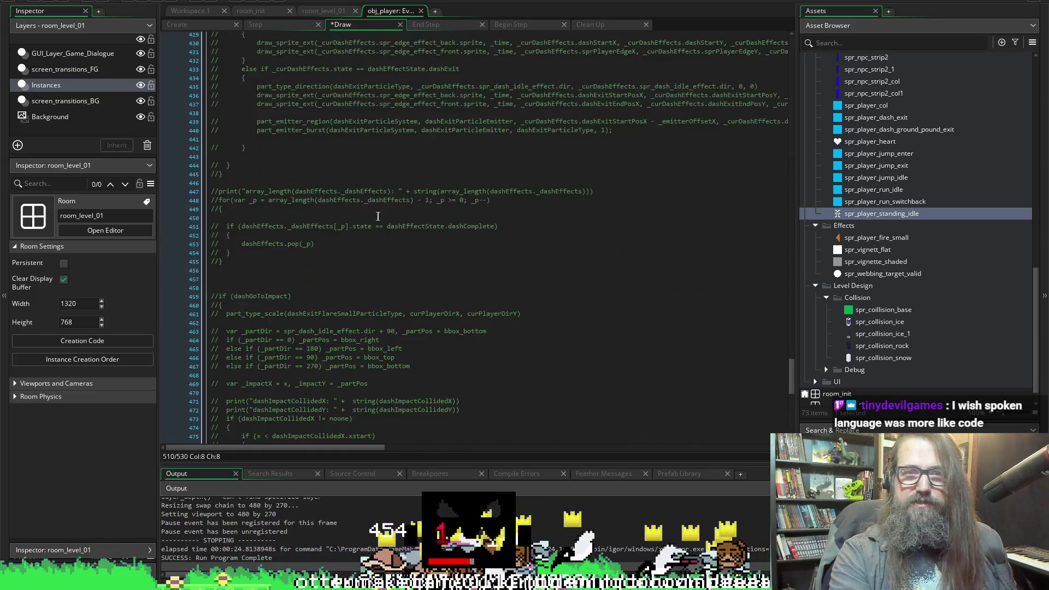
scroll(378, 217, up, 20)
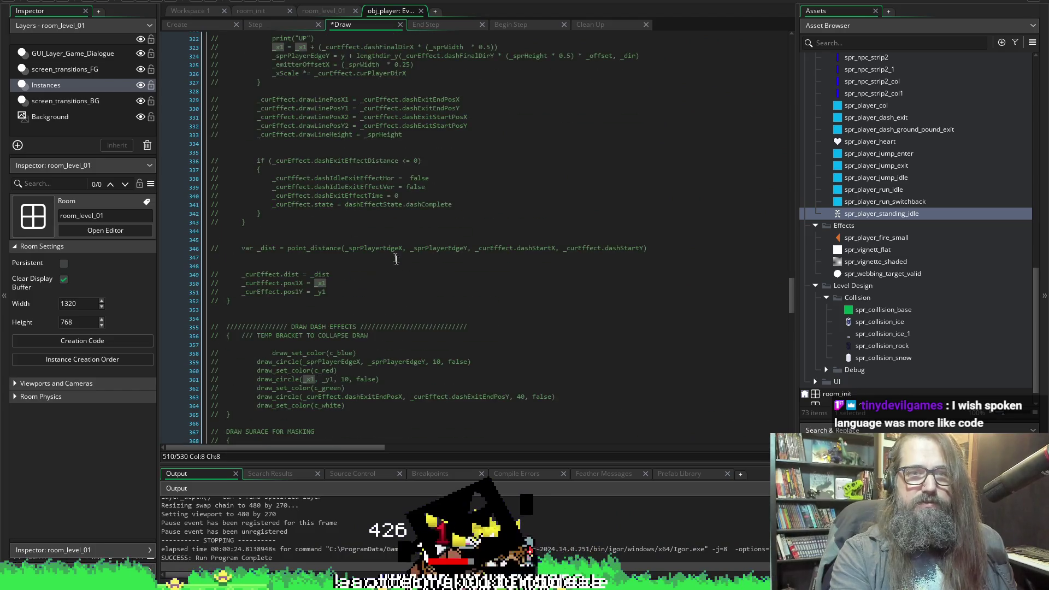
scroll(329, 215, up, 20)
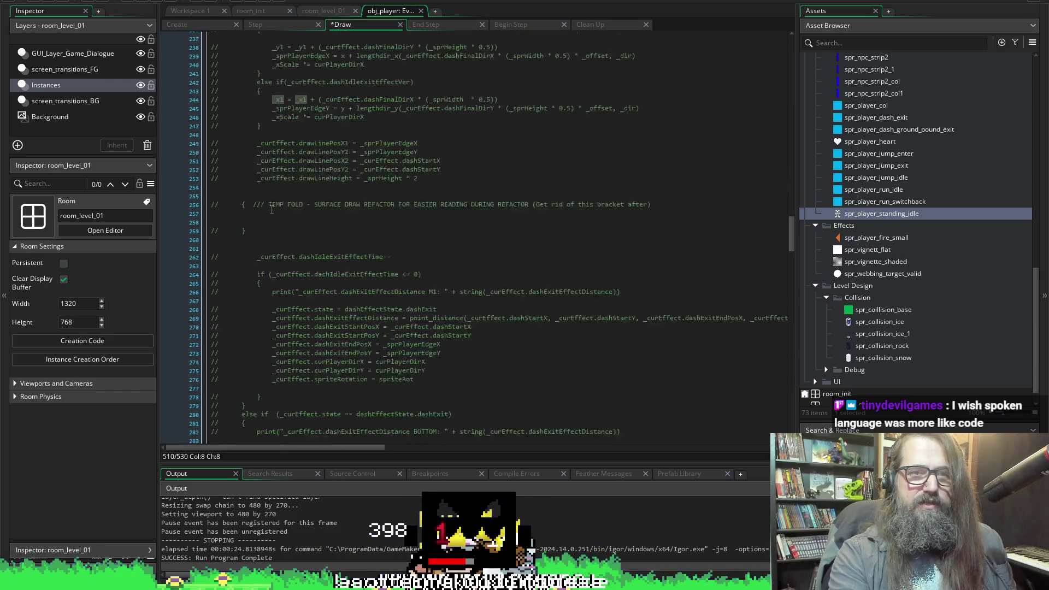
drag(792, 221, 789, 179)
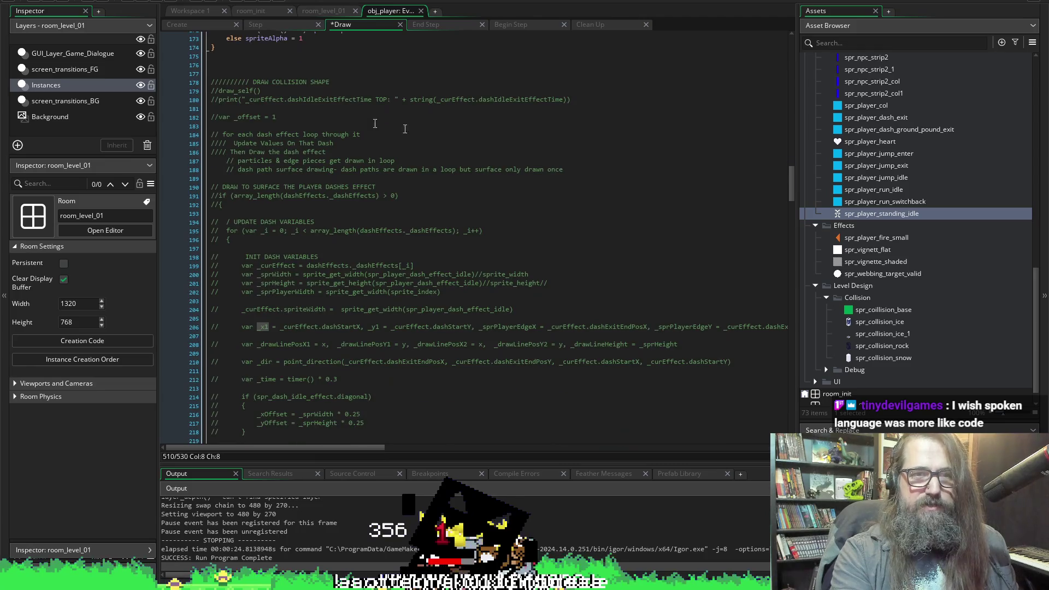
click(229, 64)
scroll(269, 380, down, 20)
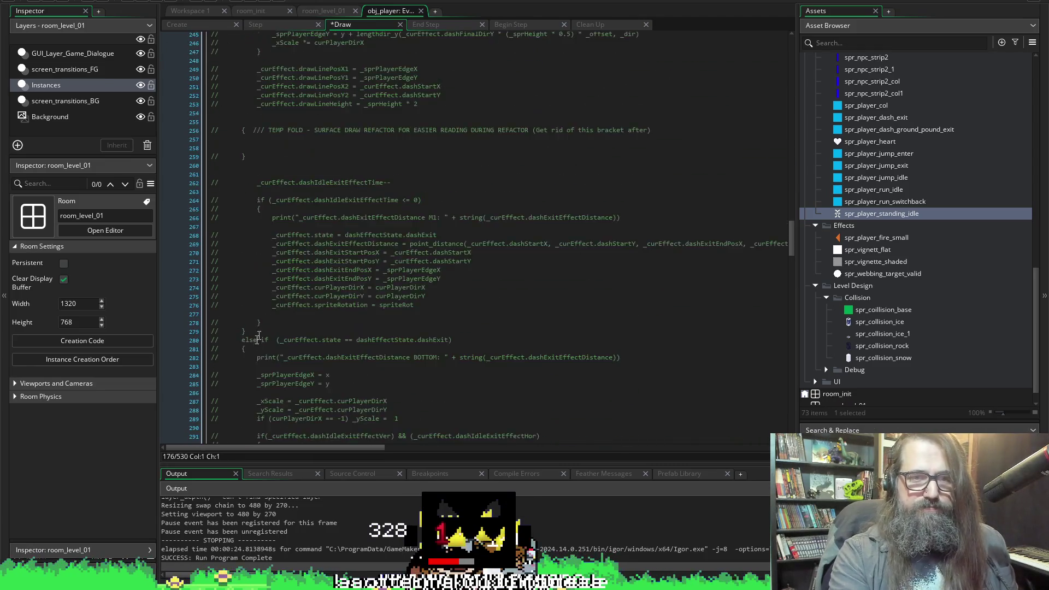
scroll(270, 379, down, 20)
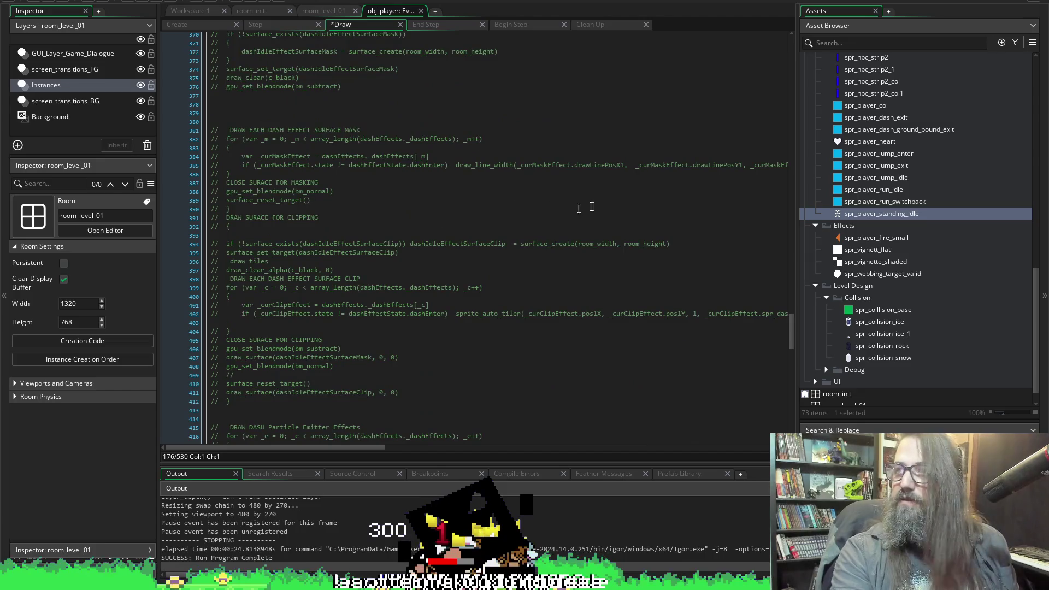
scroll(507, 236, down, 9)
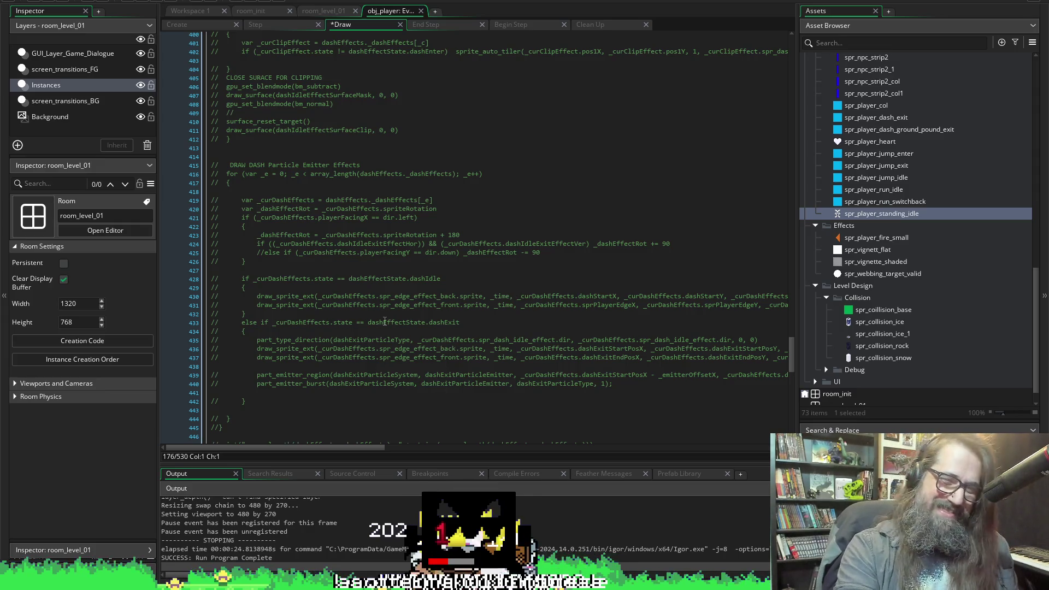
scroll(563, 336, down, 3)
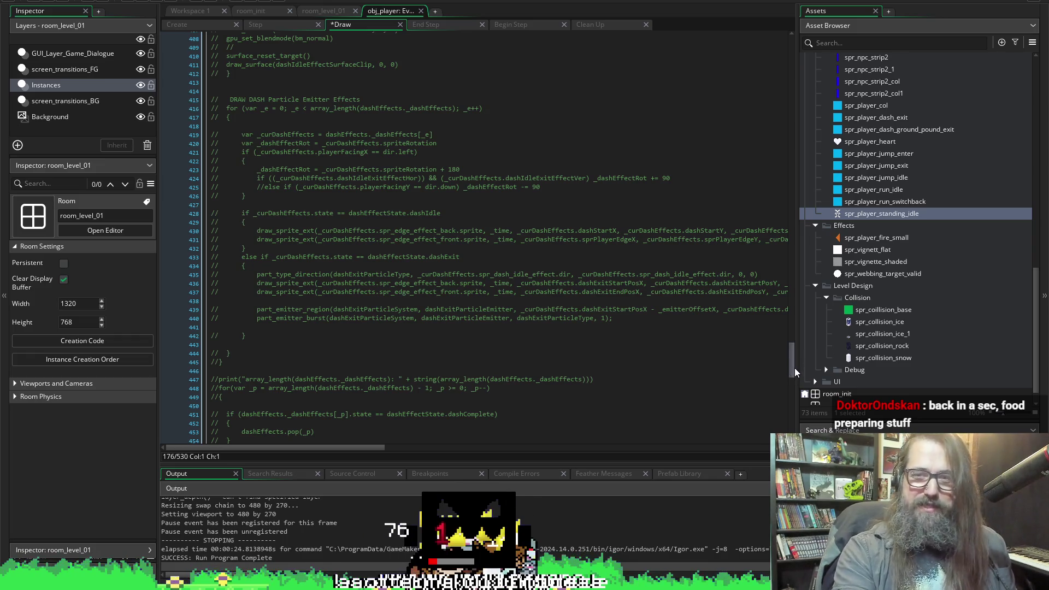
drag(791, 363, 793, 373)
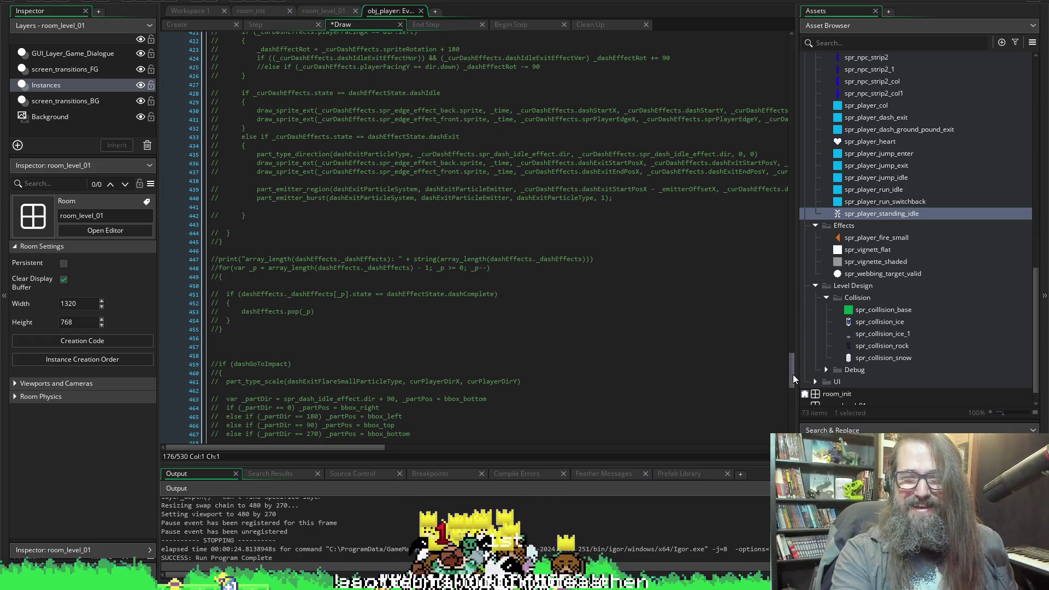
scroll(594, 356, down, 15)
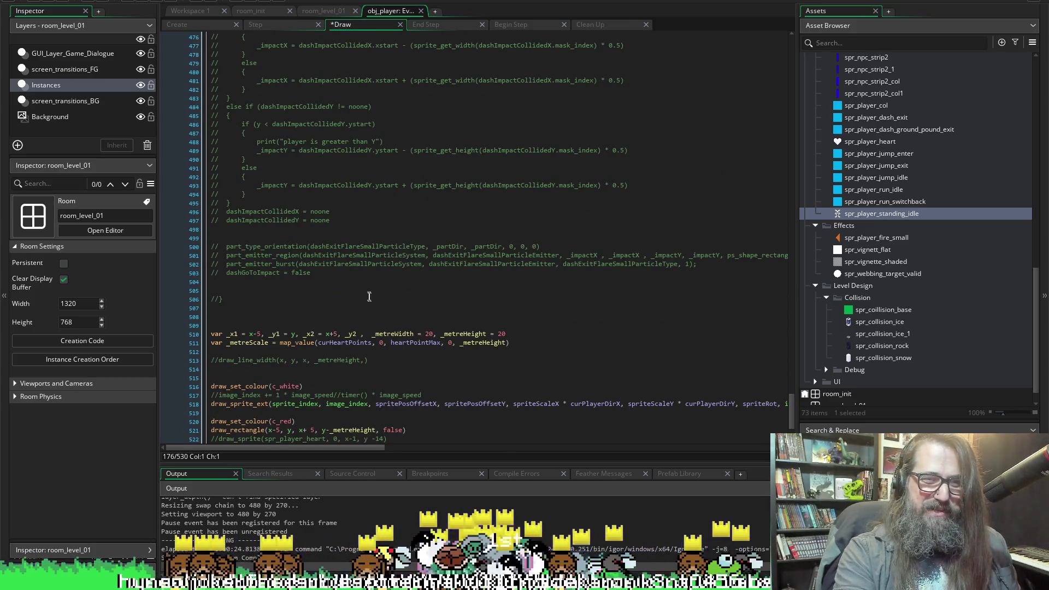
click(369, 297)
click(226, 307)
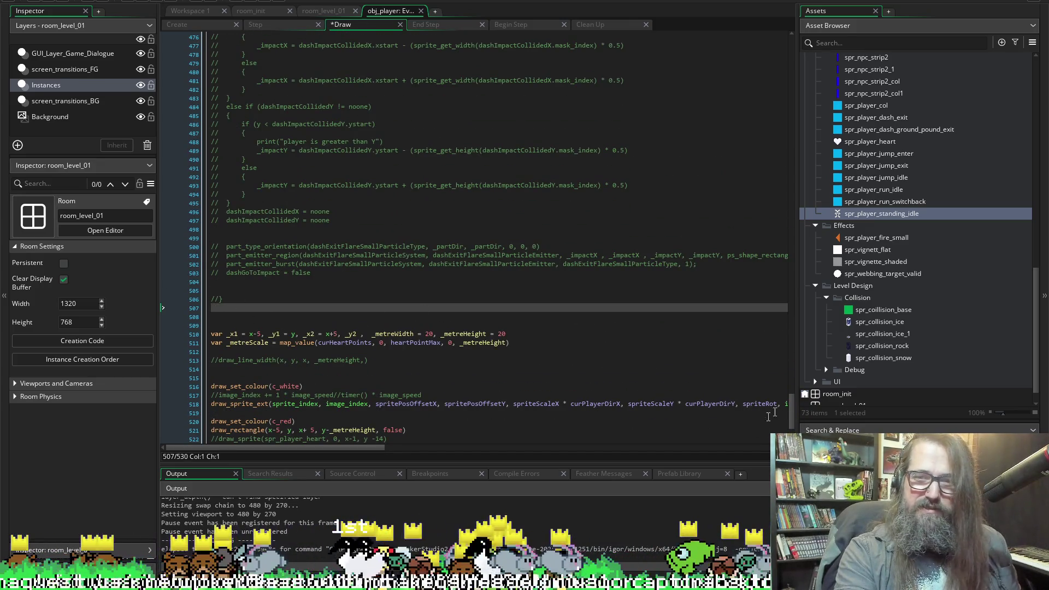
mouse_move(792, 415)
mouse_down()
mouse_move(796, 288)
mouse_move(754, 164)
mouse_up()
shift+click(279, 334)
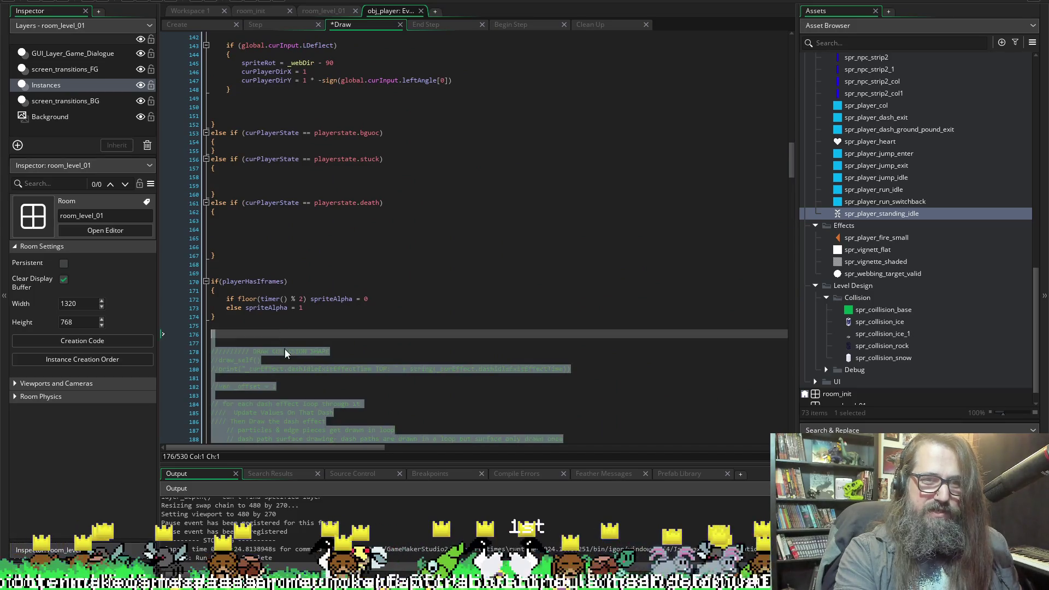
key(ctrl+z)
Delete the commented-out drawing block on lines 65–90.
scroll(409, 234, up, 10)
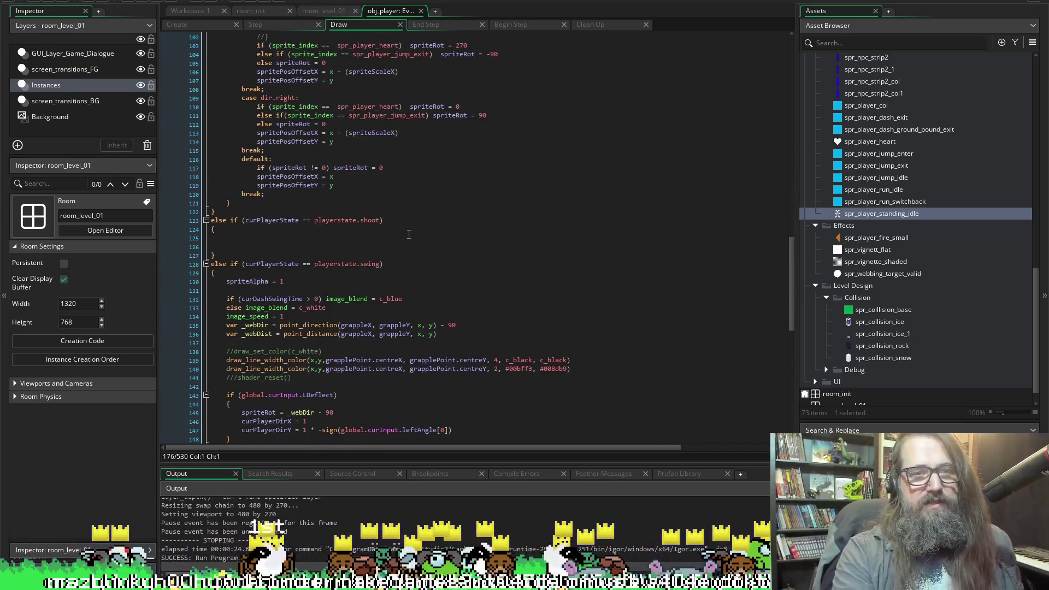
scroll(409, 233, up, 13)
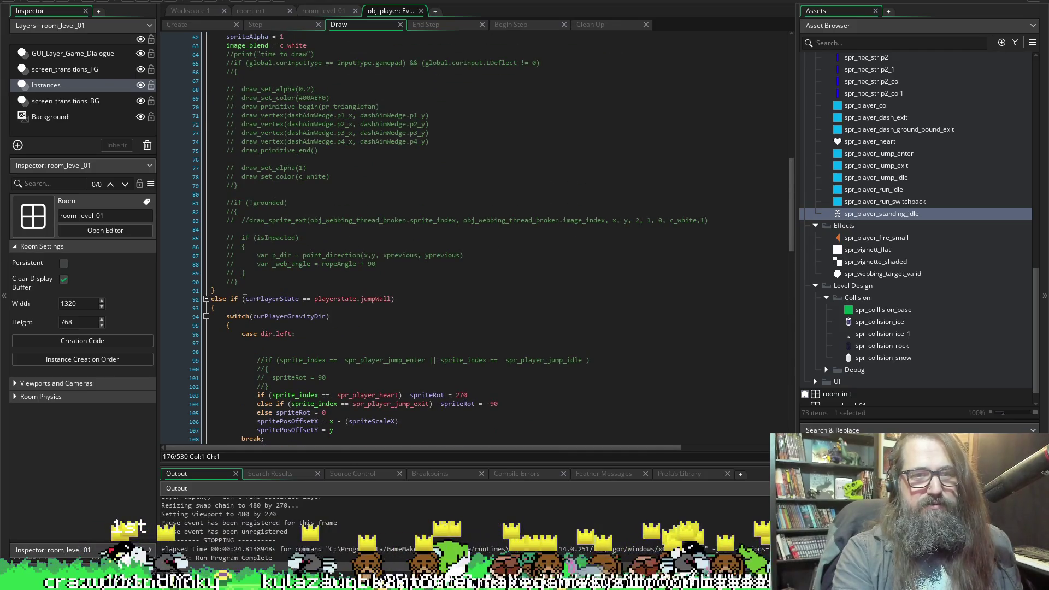
click(245, 281)
scroll(228, 219, up, 5)
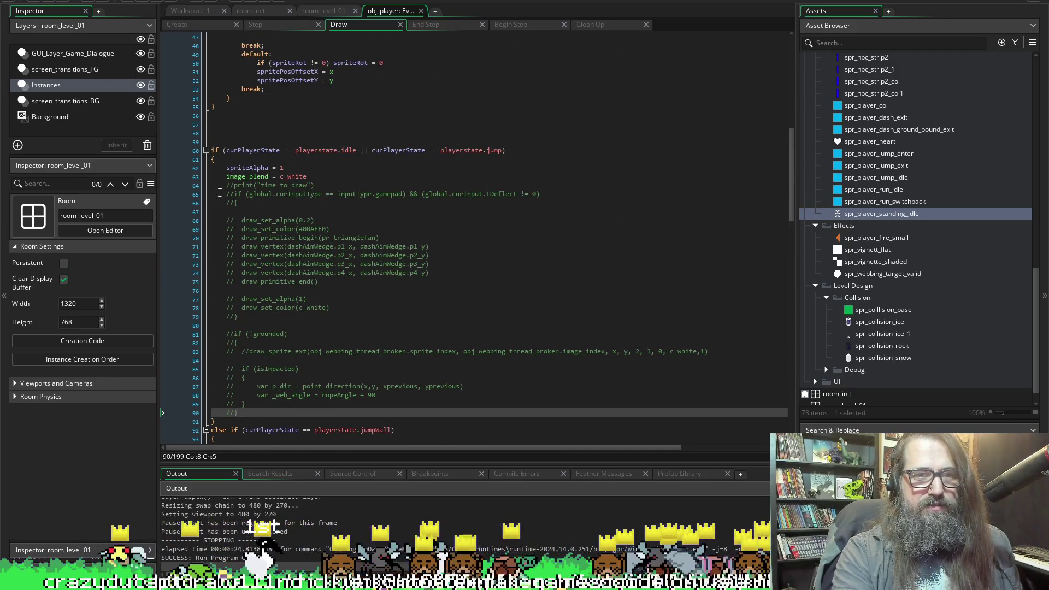
shift+click(219, 194)
key(Delete)
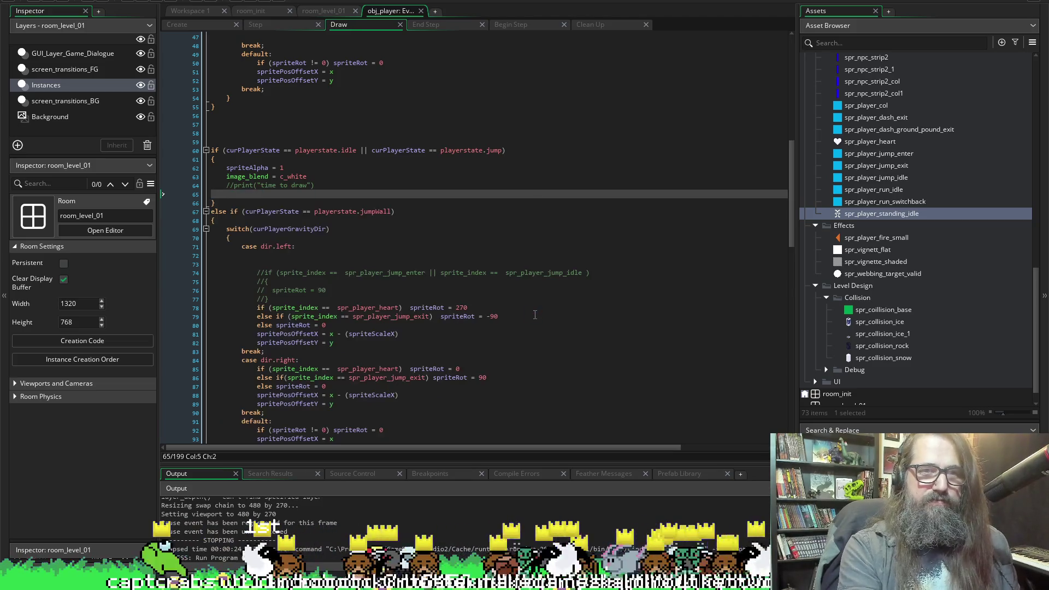
scroll(524, 284, up, 14)
scroll(523, 279, down, 20)
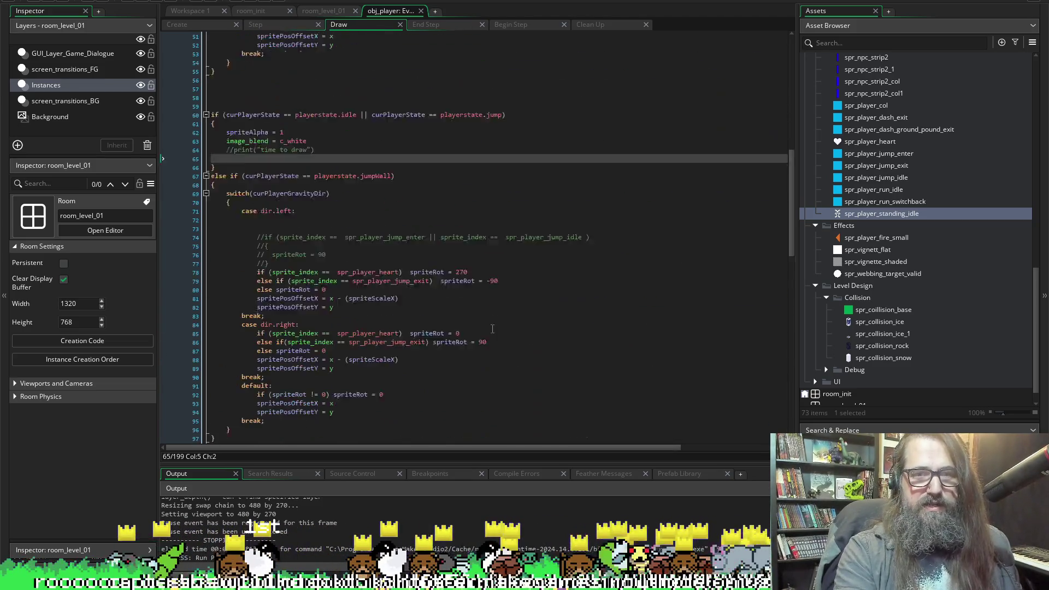
scroll(318, 311, down, 5)
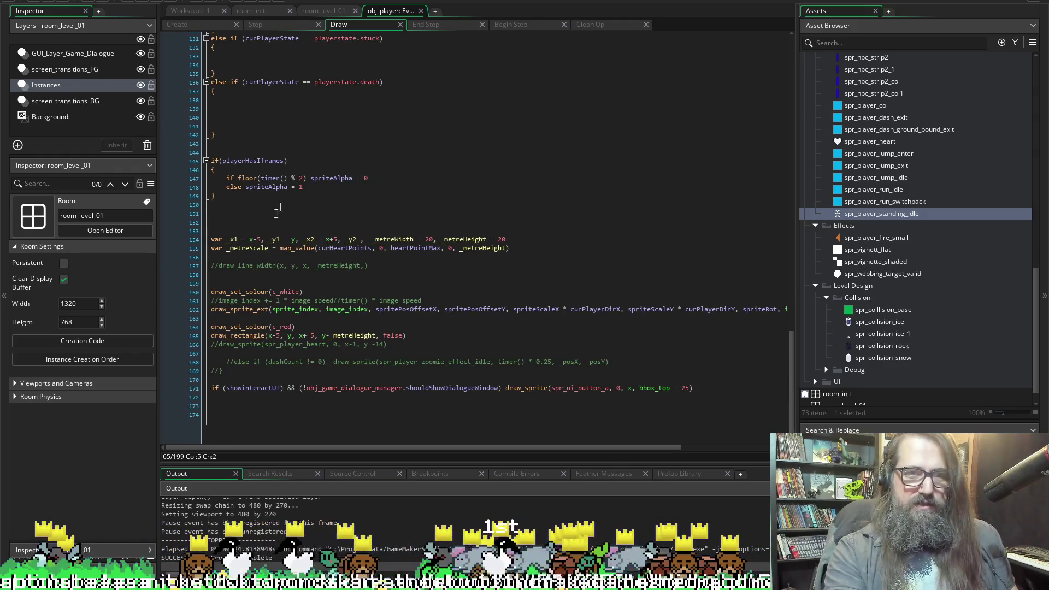
Use Find and Replace to step through occurrences of _x1 in the Draw code.
double_click(231, 240)
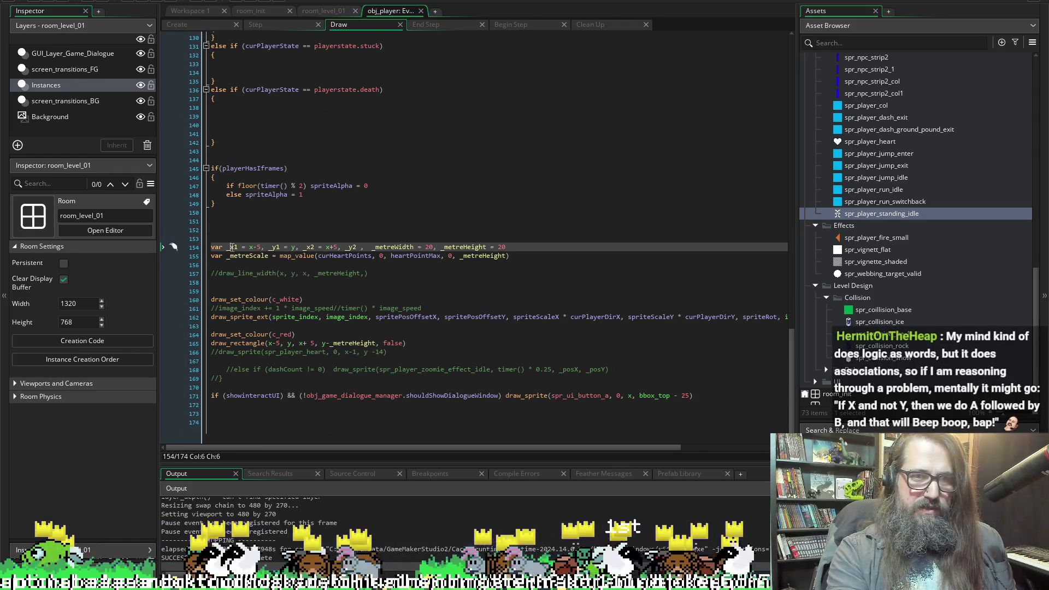
key(ctrl+f)
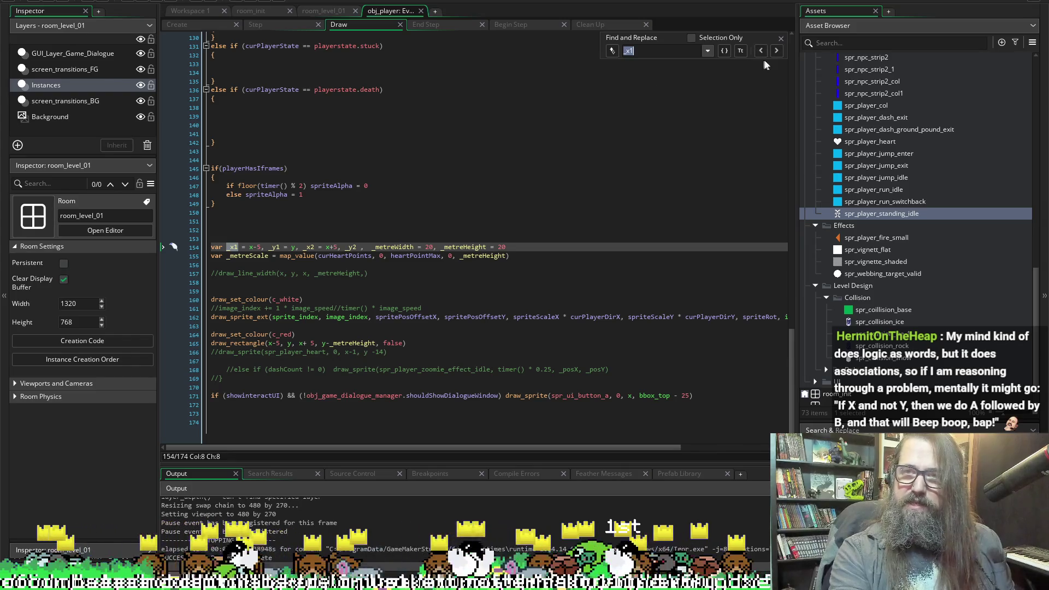
click(775, 51)
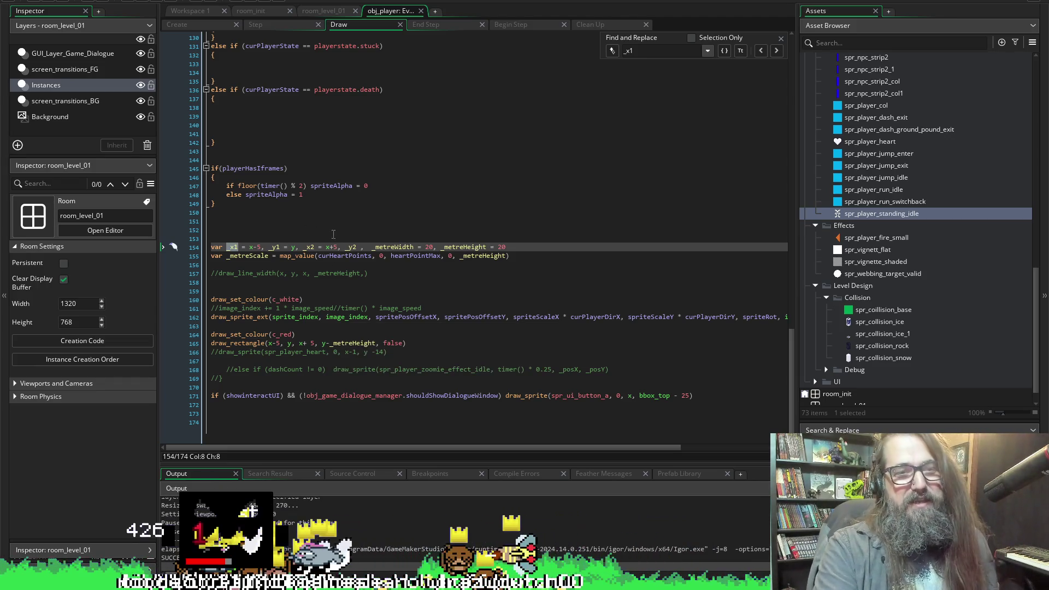
drag(326, 343, 376, 344)
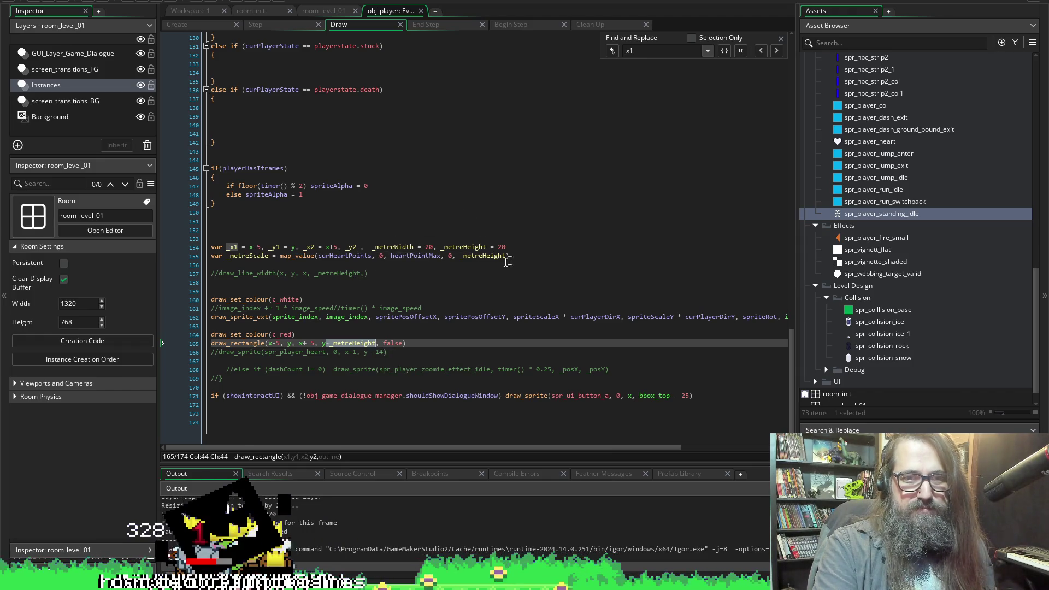
click(339, 265)
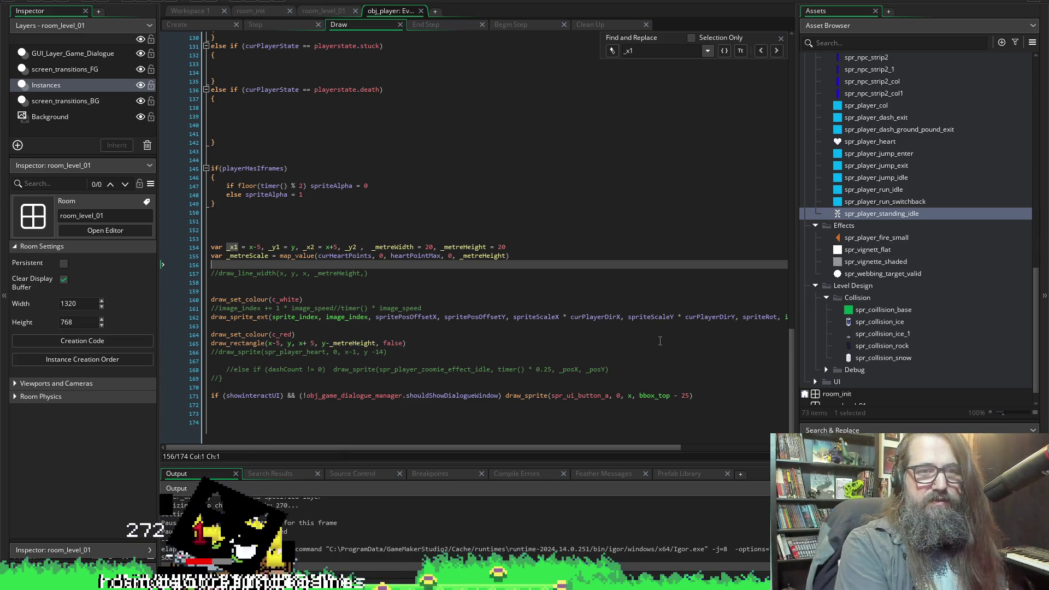
Add line 156 assigning _y2 = y -_metreHeight and save the Draw event.
text(y2)
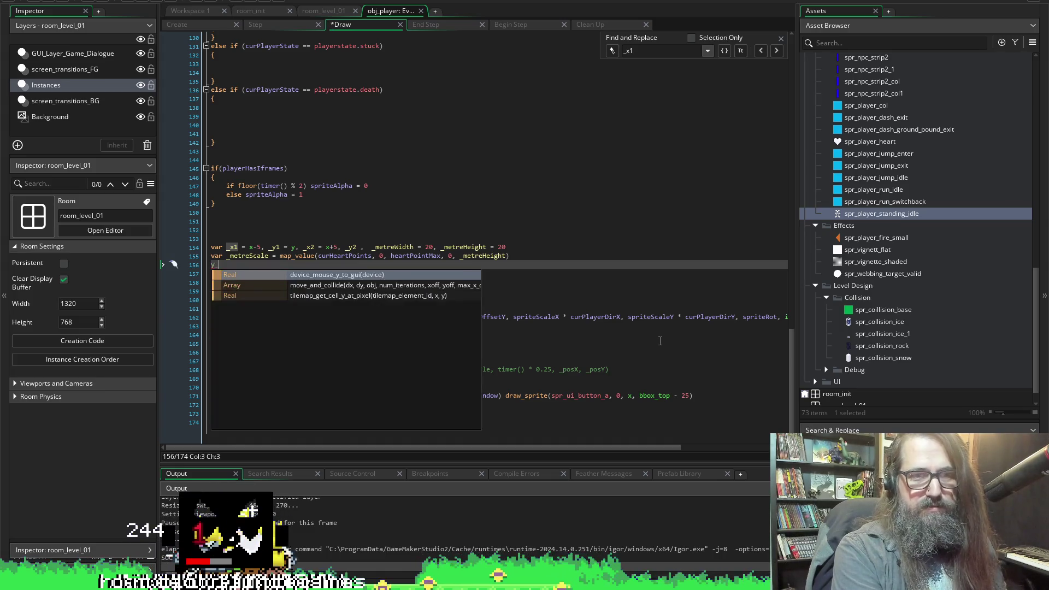
key(BackSpace)
key(BackSpace)
text(_2)
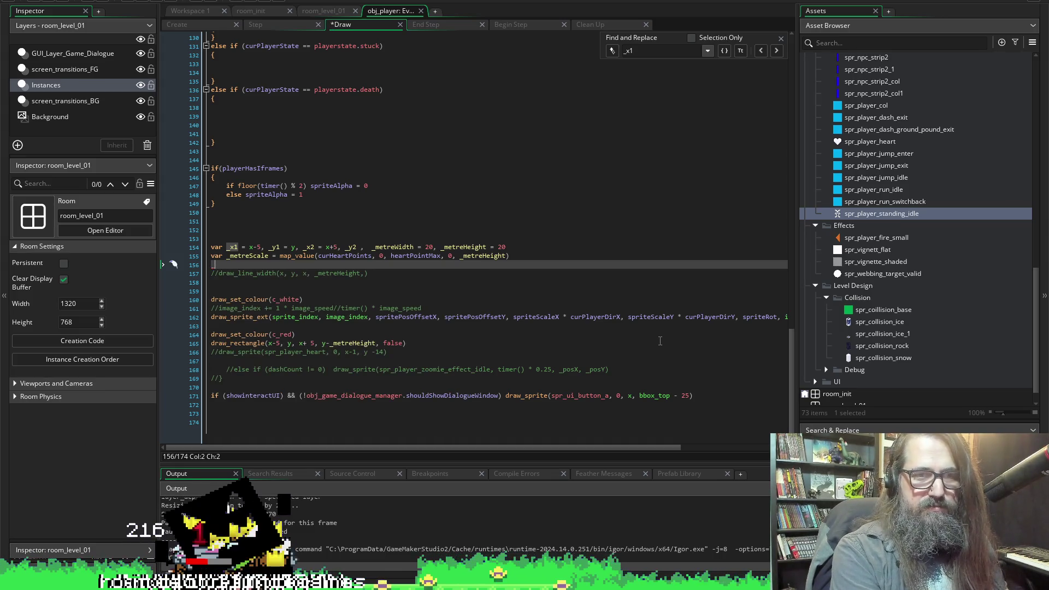
text(y2 = -_metreHeight)
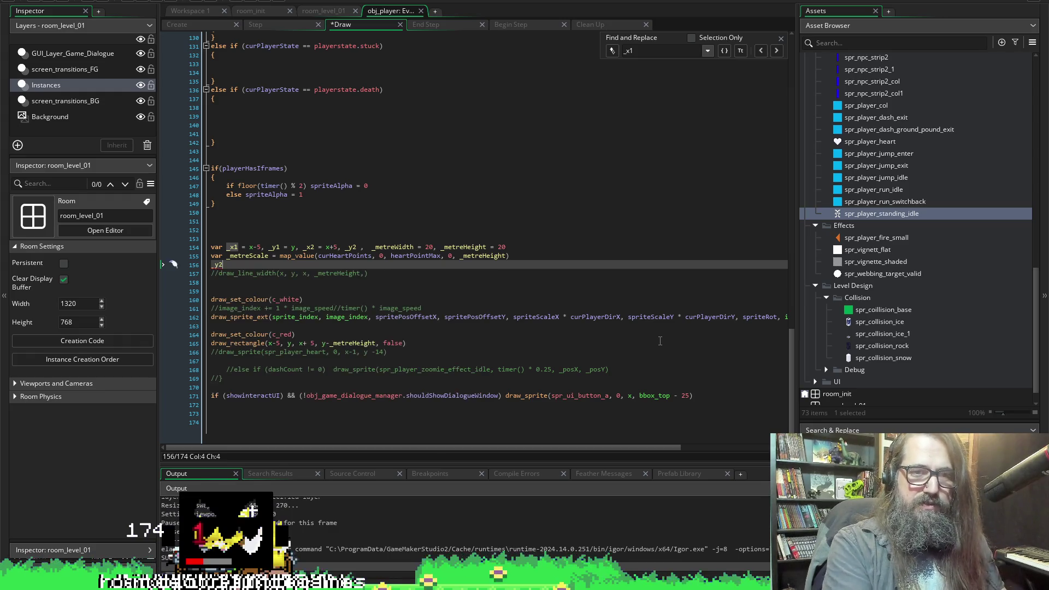
key(ctrl+s)
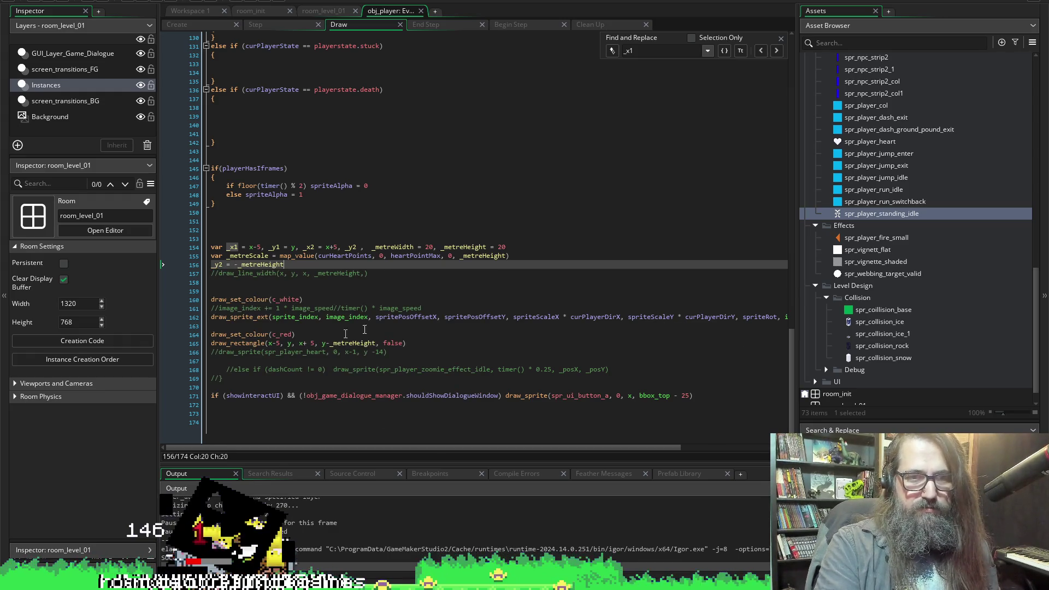
key(Left)
key(Left)
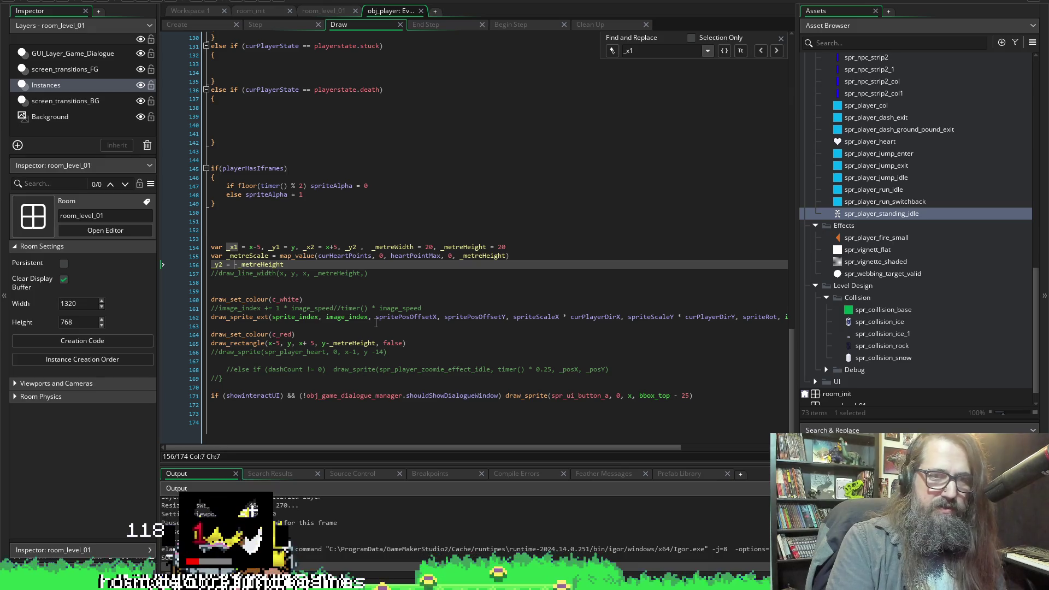
key(Left)
text(y)
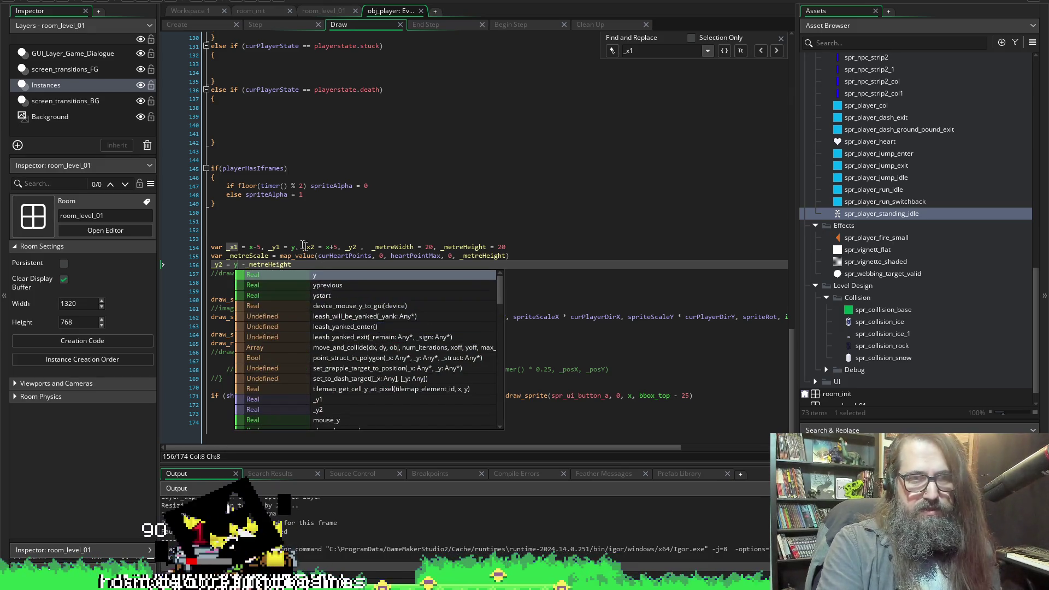
click(303, 239)
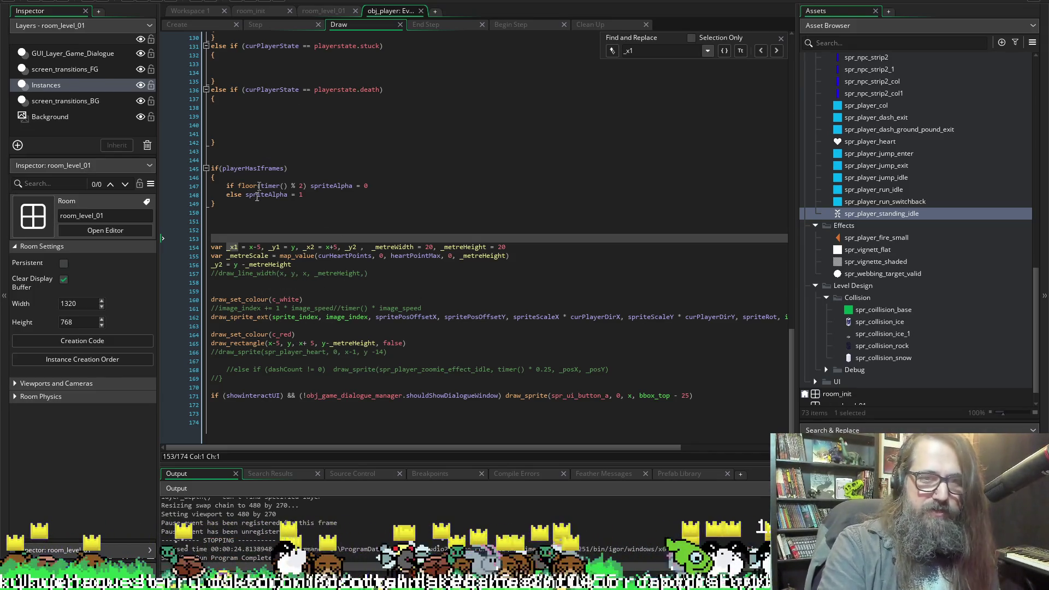
Replace x-5, y and x+5 in draw_rectangle with _x1, _y1 and _x2.
double_click(249, 256)
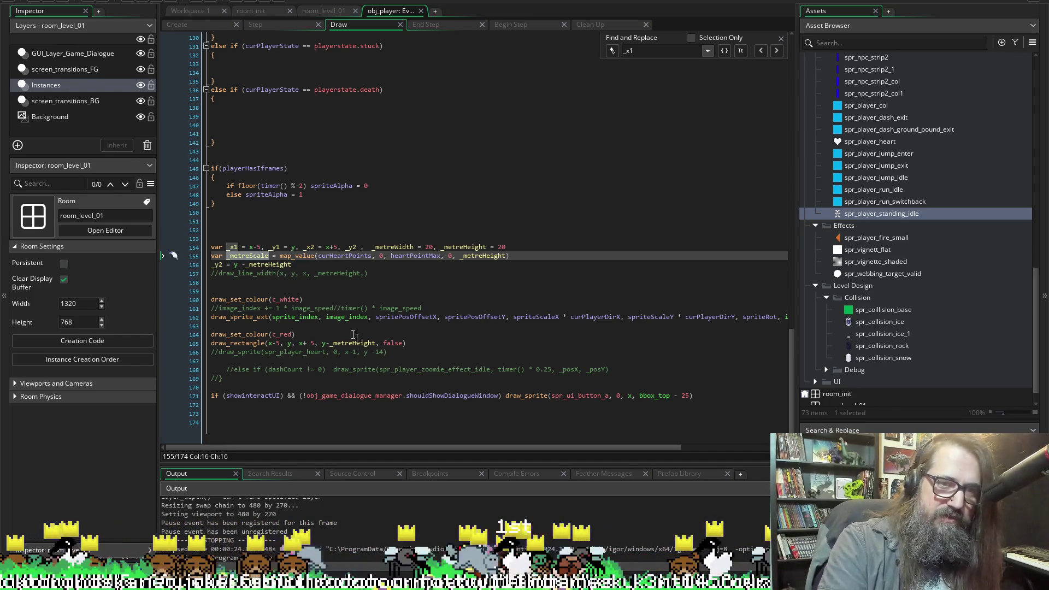
double_click(233, 247)
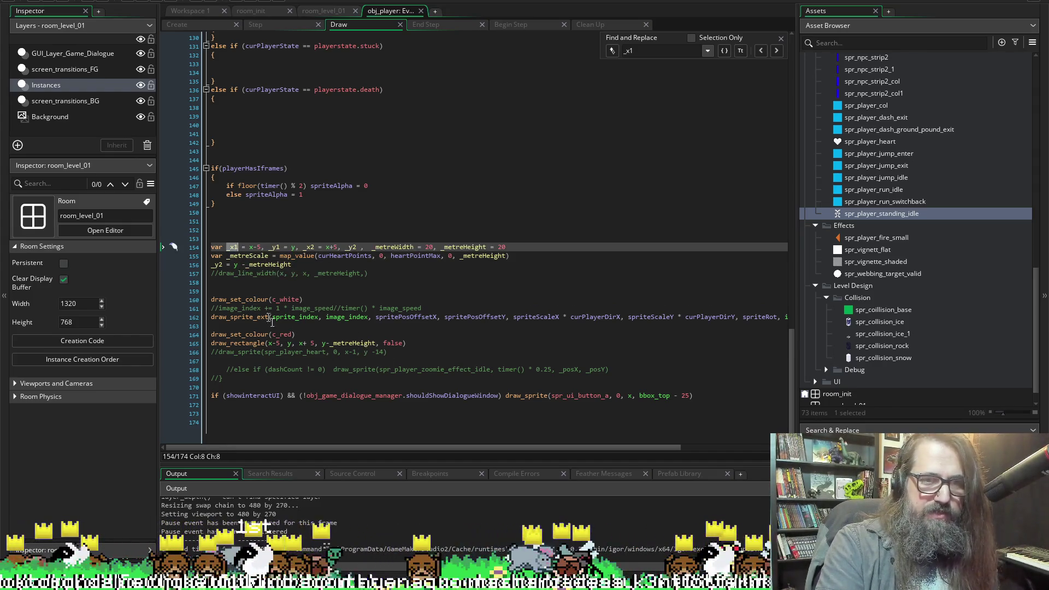
drag(269, 344, 282, 343)
text(_x1)
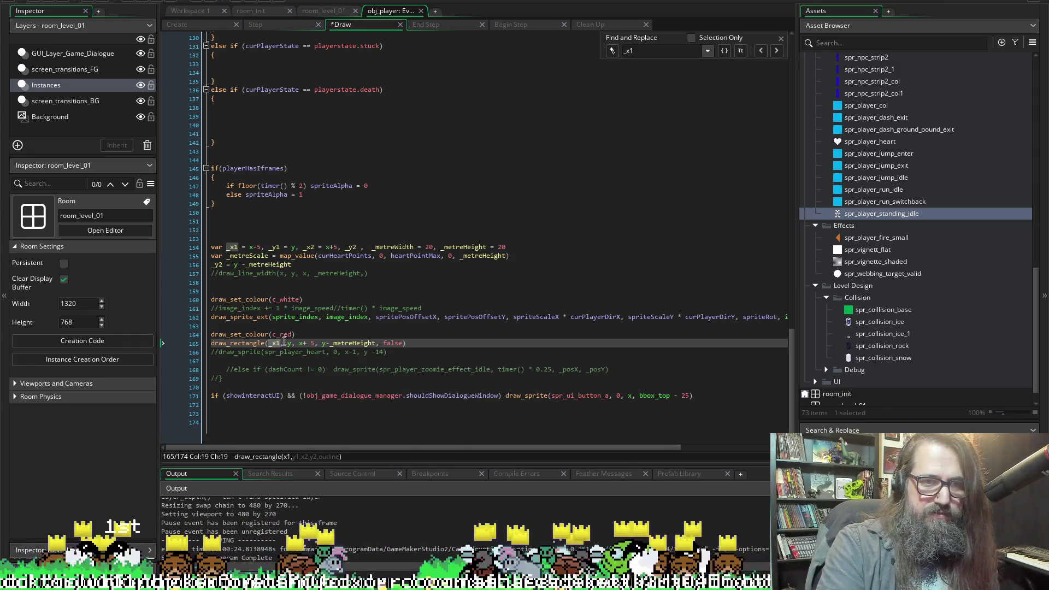
double_click(274, 247)
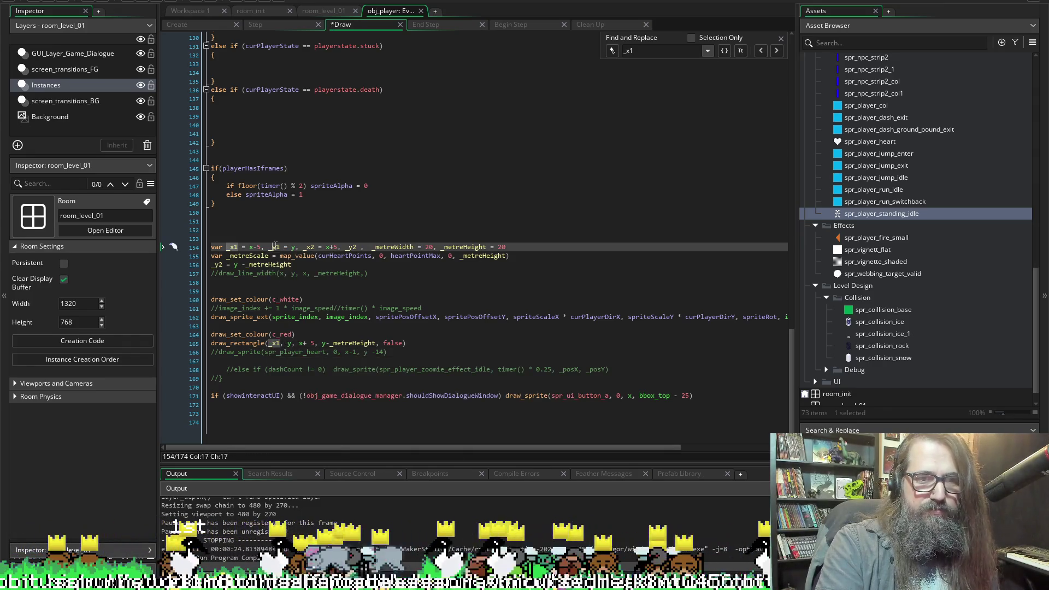
double_click(290, 343)
text(_y1)
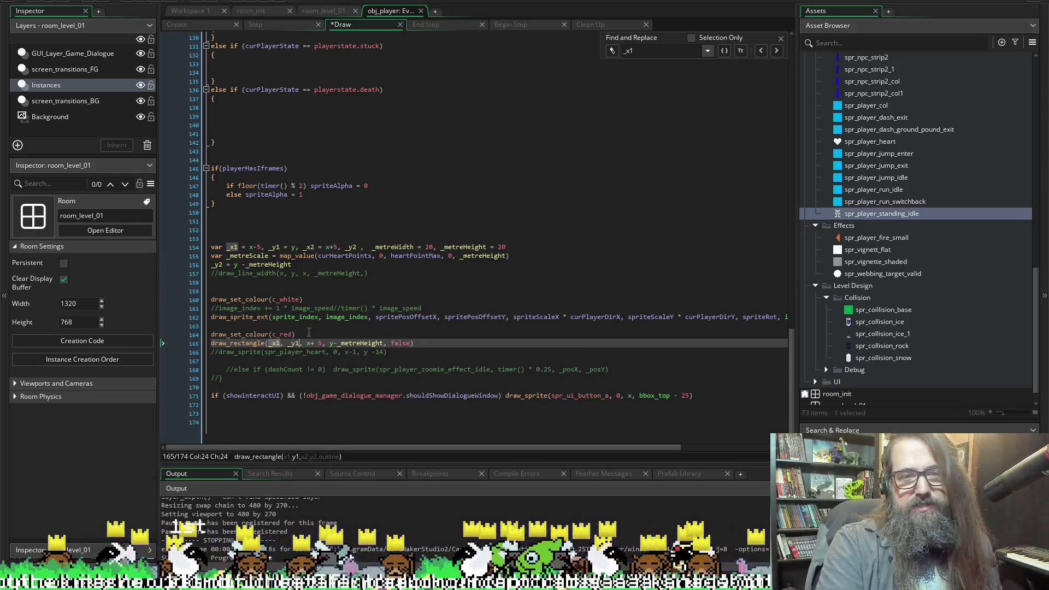
double_click(310, 247)
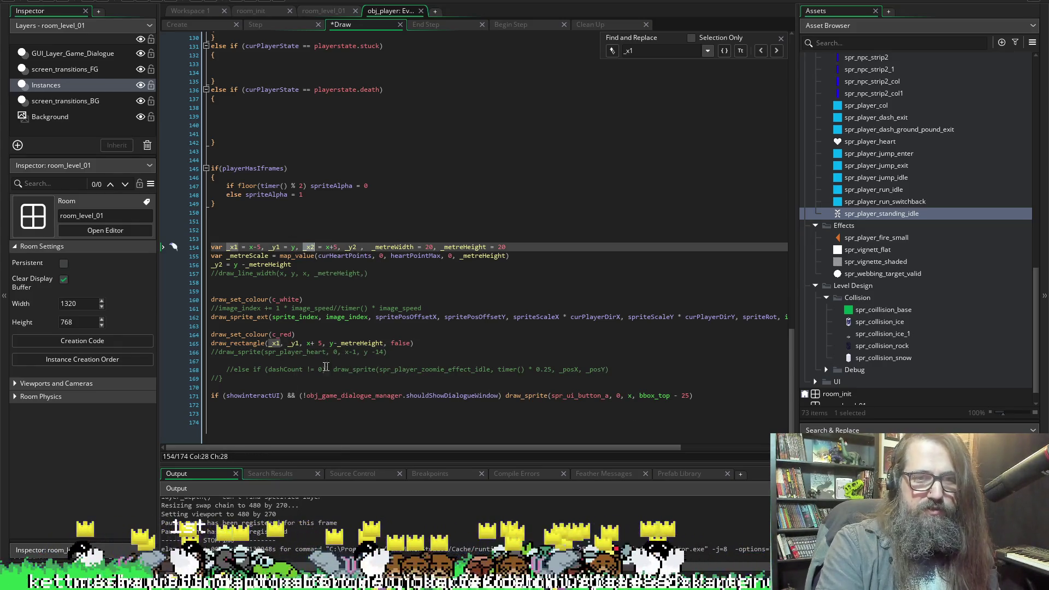
drag(323, 344, 307, 344)
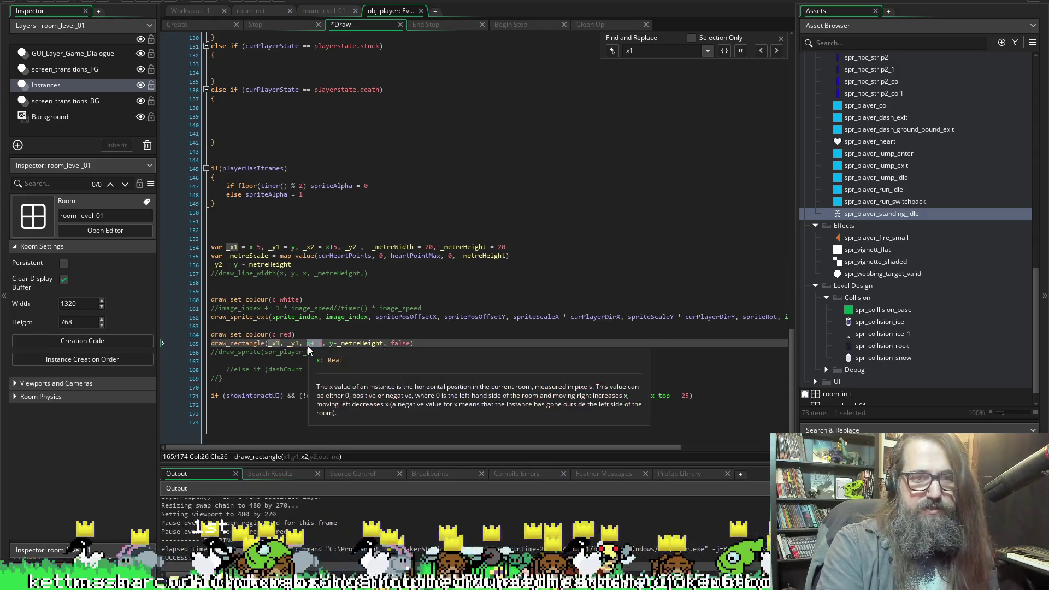
text(_x2)
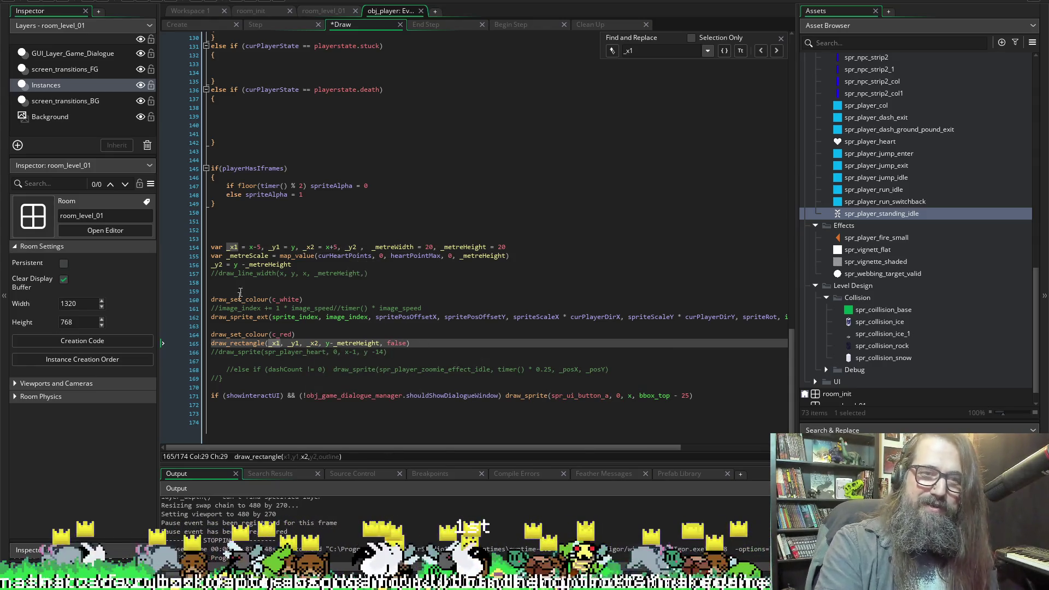
Replace y-_metreHeight with _y2 in draw_rectangle, save, and relaunch the game.
click(214, 265)
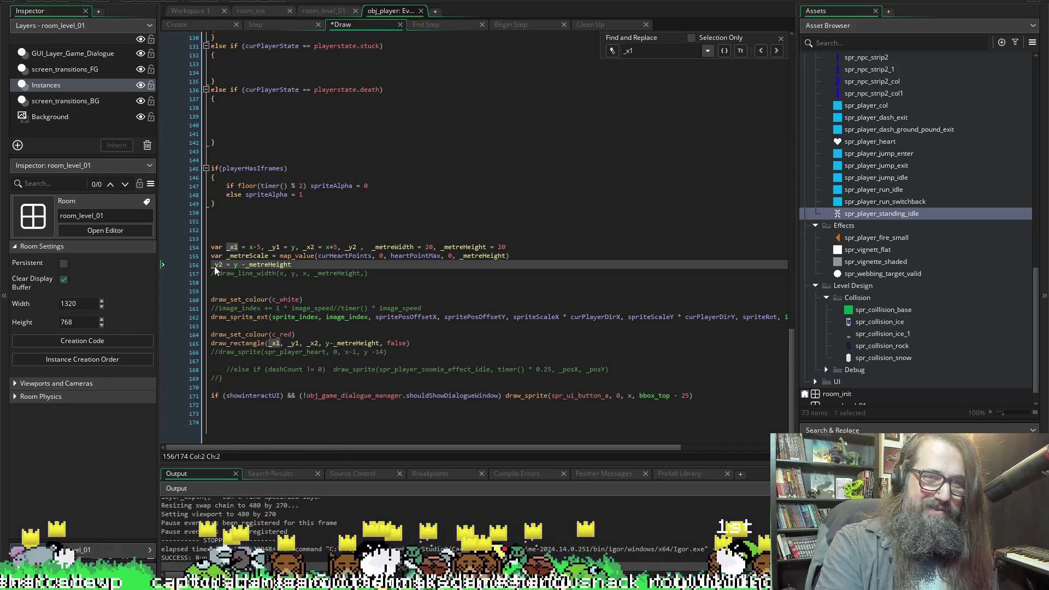
click(219, 264)
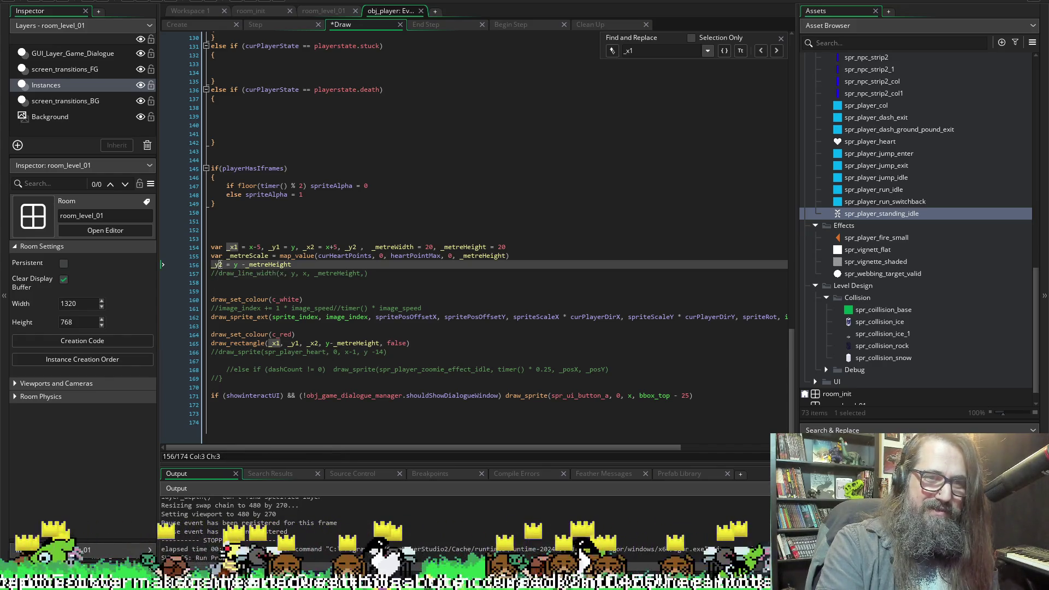
double_click(219, 264)
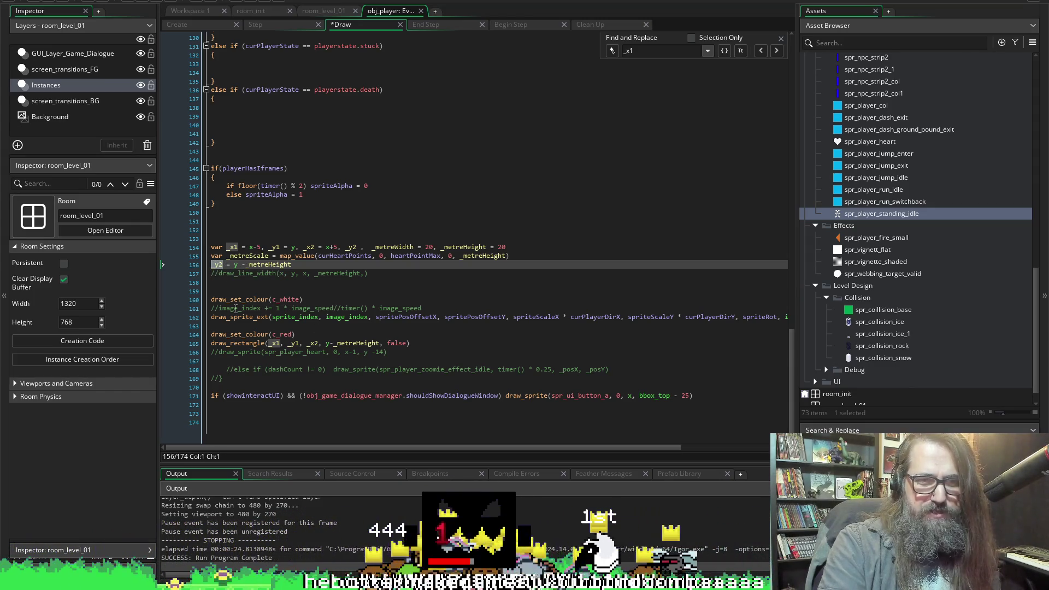
click(326, 343)
drag(326, 343, 379, 345)
text(_y2)
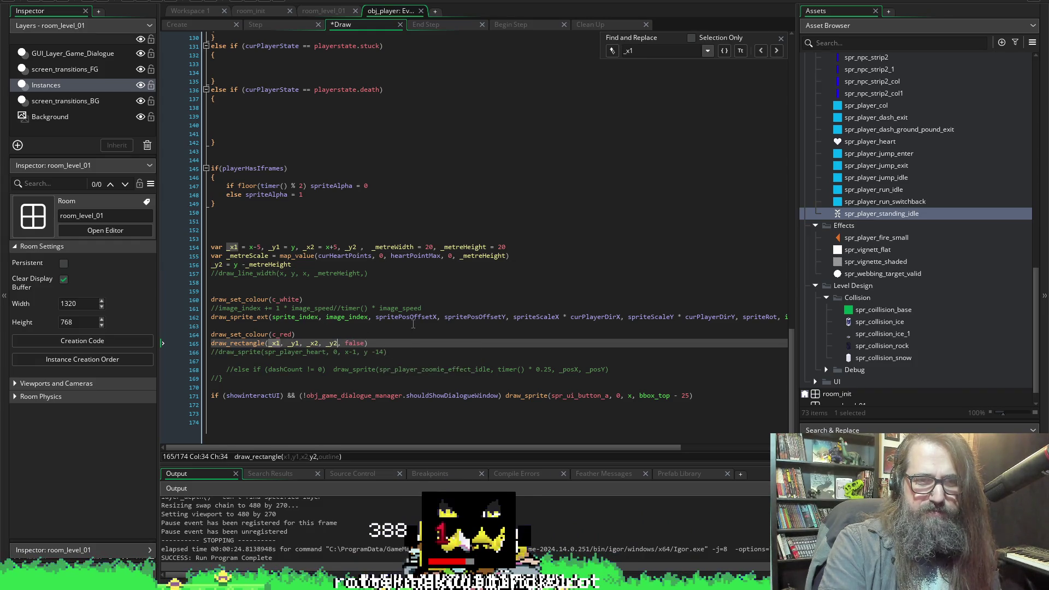
key(ctrl+s)
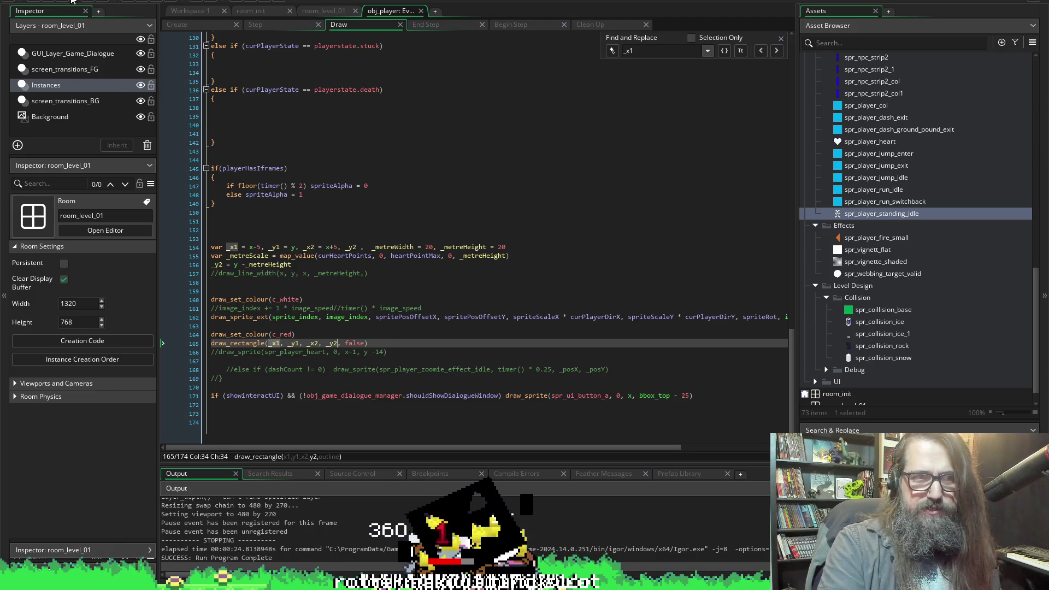
key(F5)
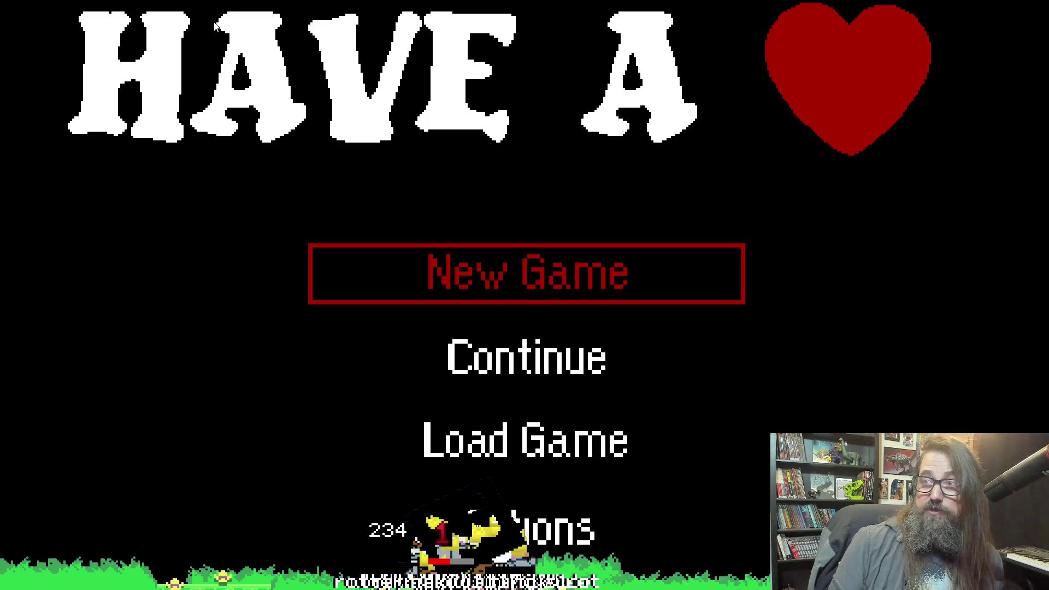
key(Down)
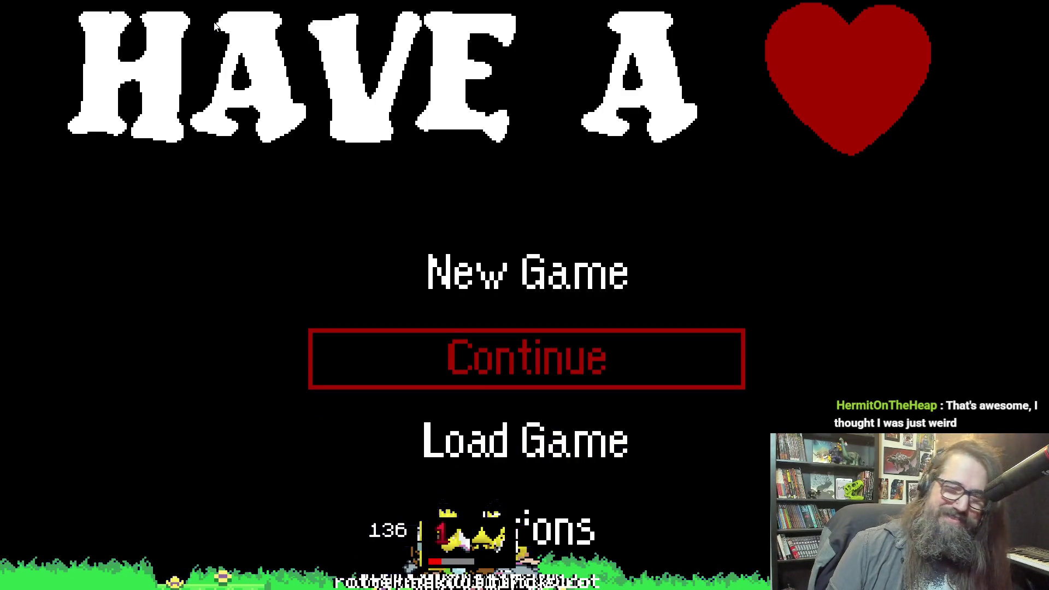
key(Return)
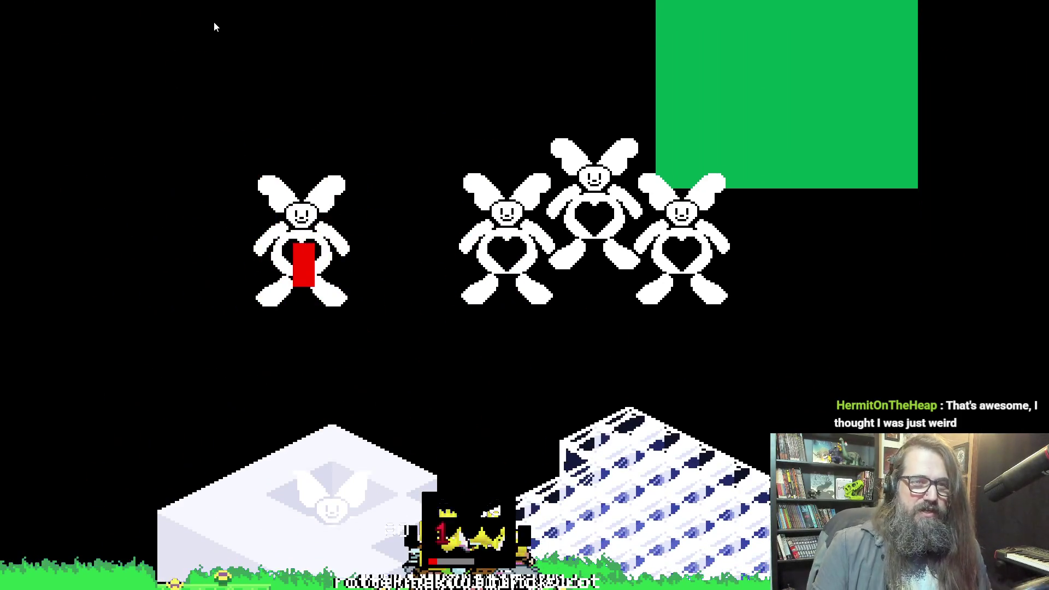
key(Escape)
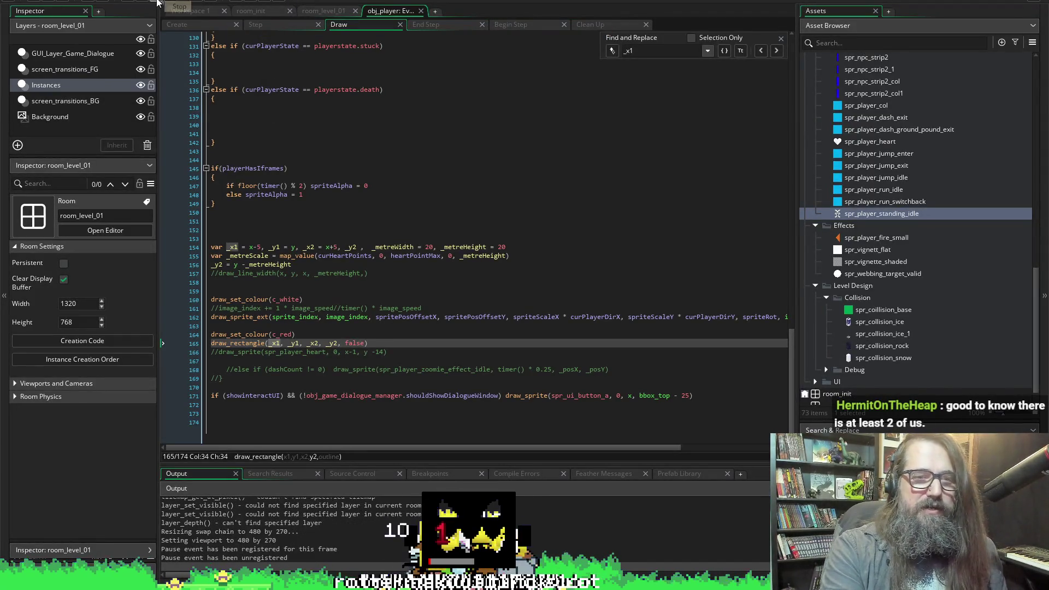
Delete the 5 from the _x1 = x-5 offset on line 154.
mouse_move(278, 334)
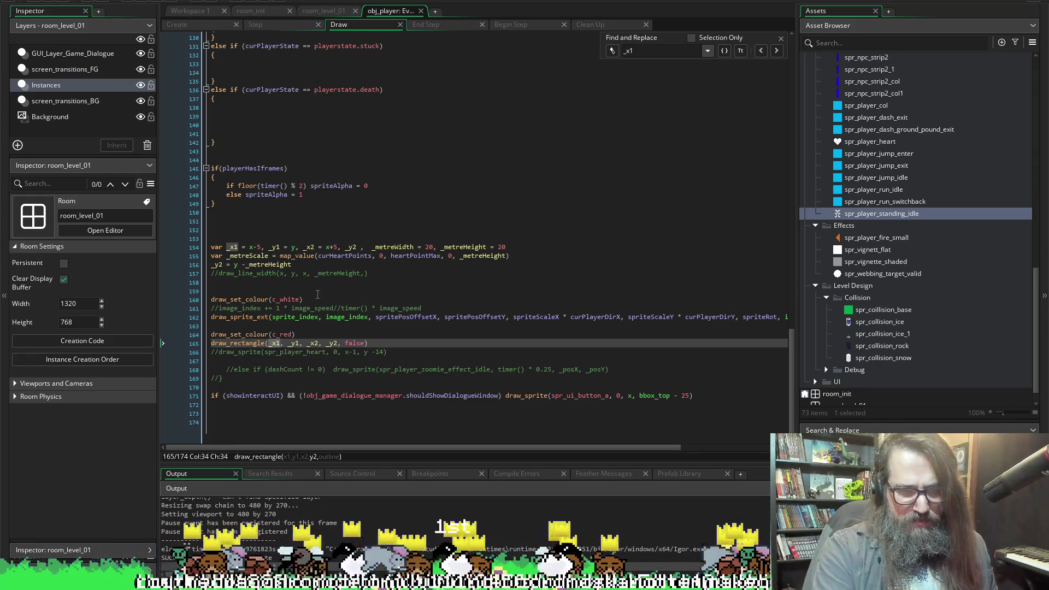
click(257, 246)
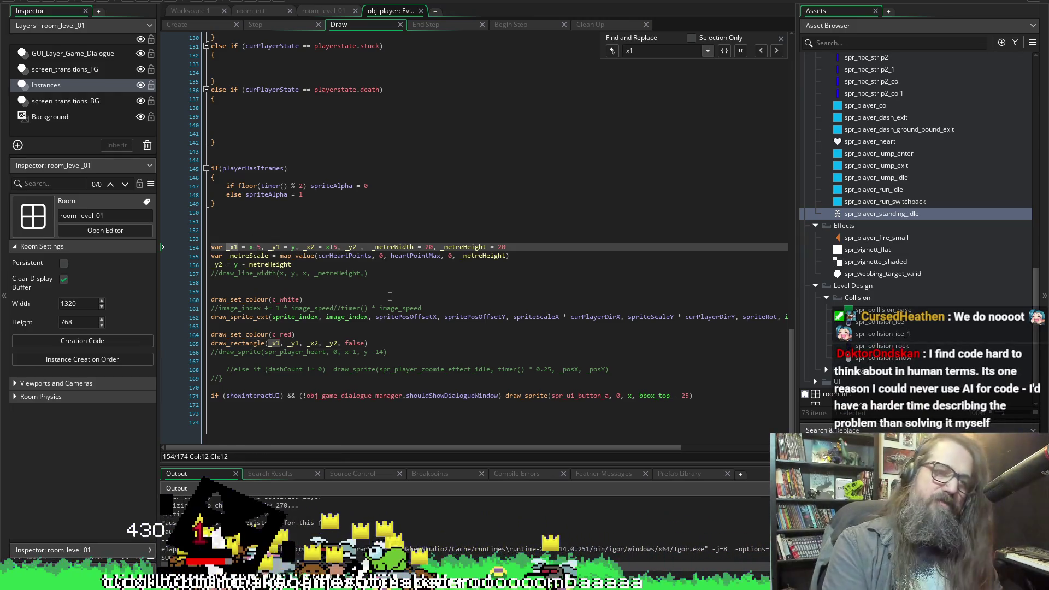
key(Right)
key(BackSpace)
Make _x1 = x-10 and change _x2 to x+10, then save.
text(10)
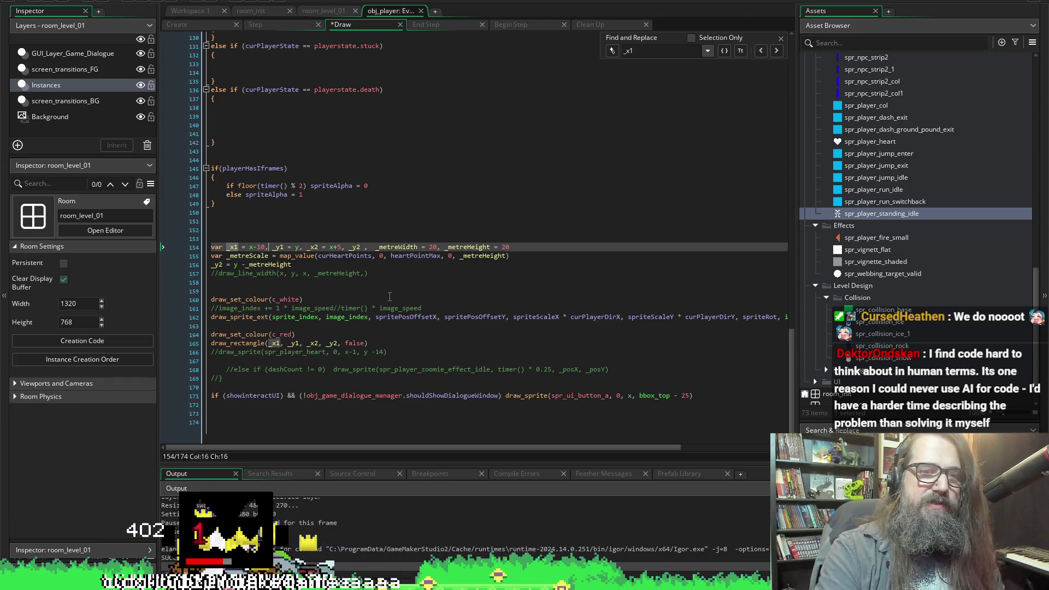
key(Right)
key(Right)
key(Right)
key(Delete)
text(10)
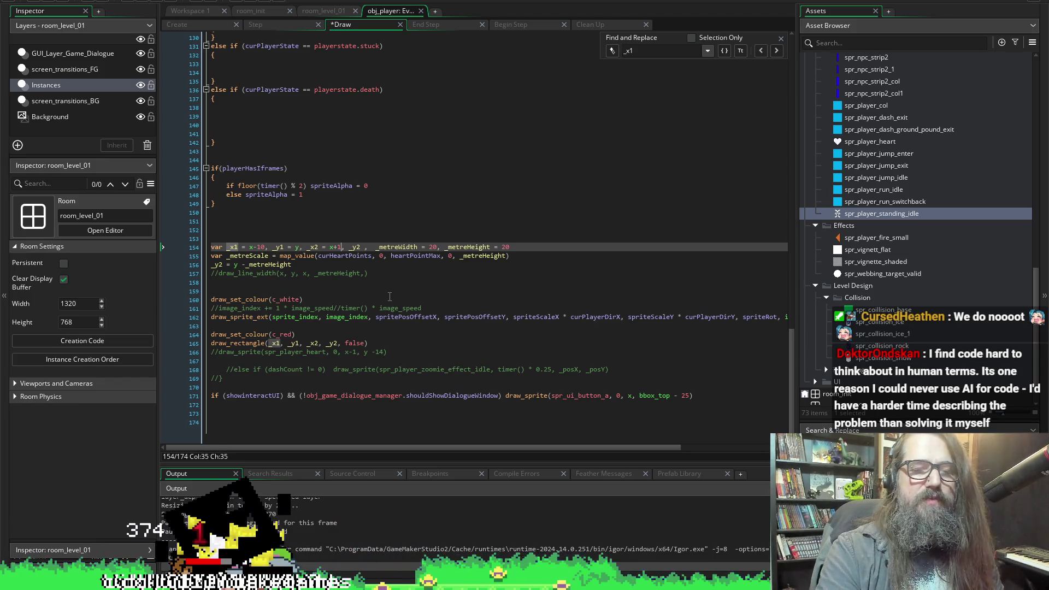
key(ctrl+s)
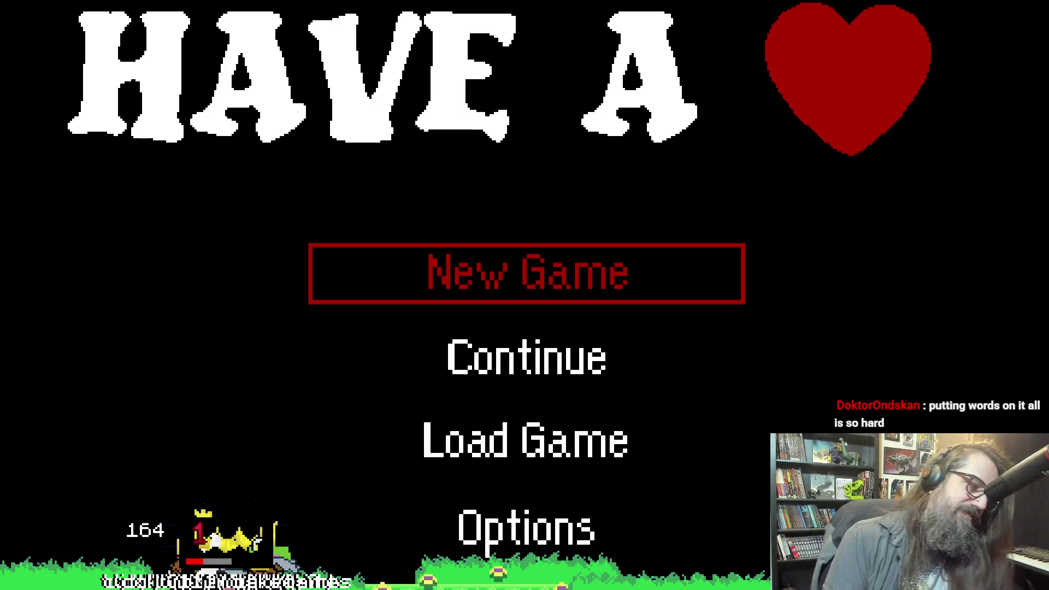
Test-run the game, continue past the title menu to check the wider red bar, then close it.
key(Up)
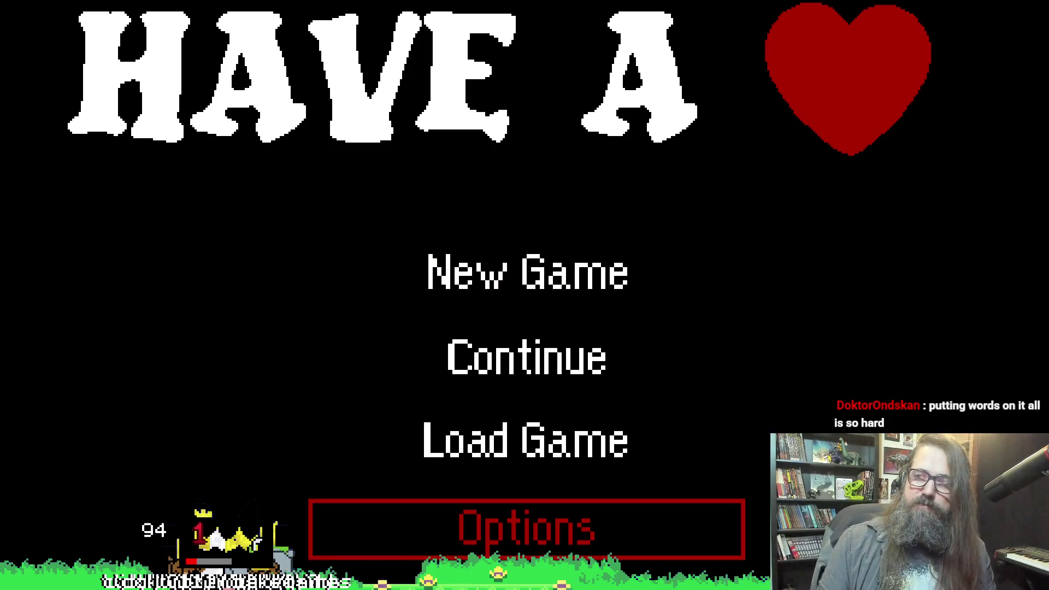
key(Down)
key(Up)
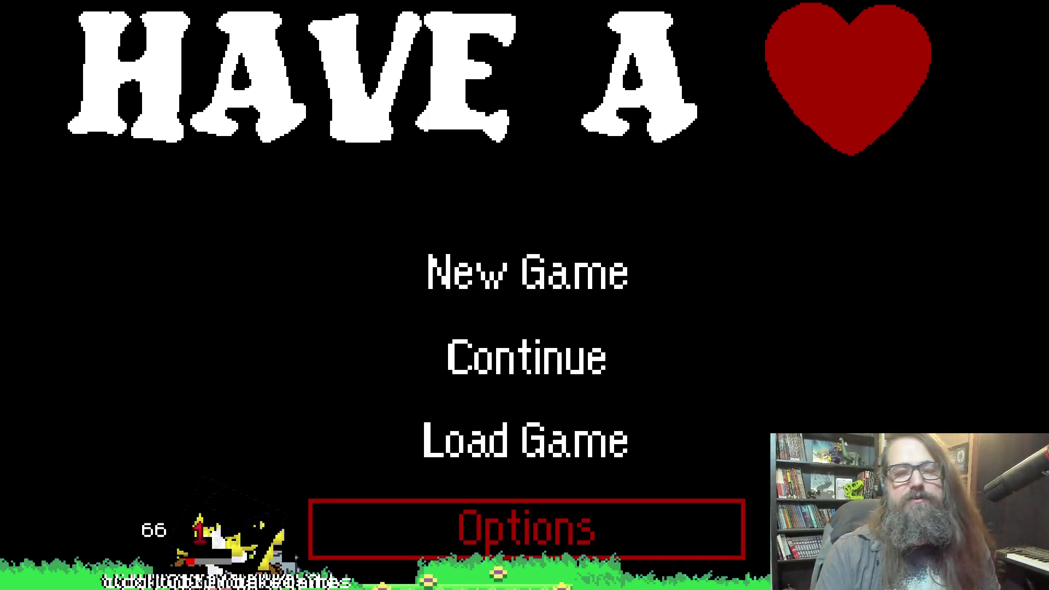
key(Down)
key(Down)
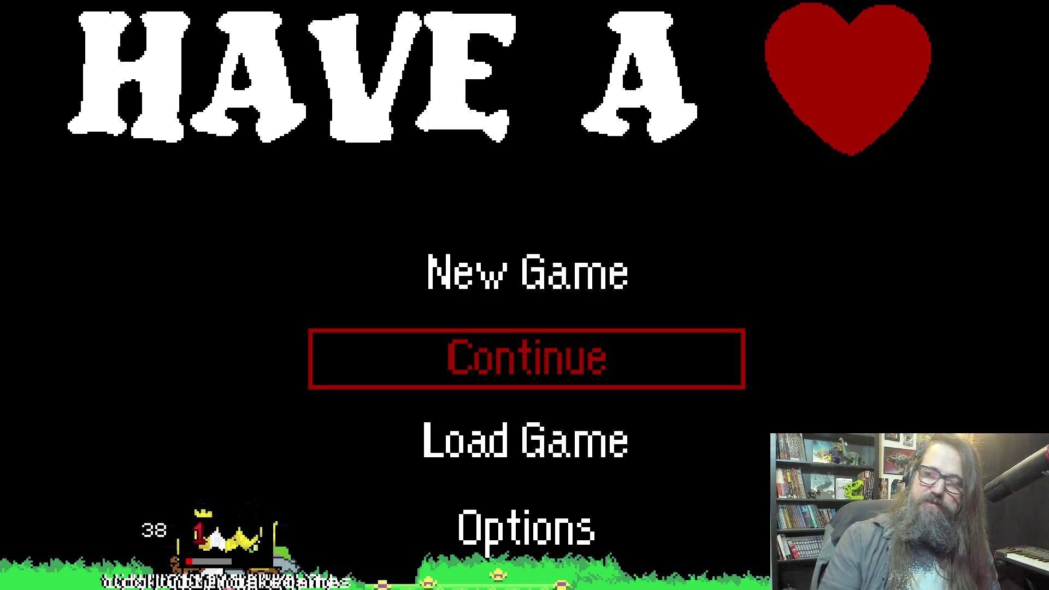
key(Down)
key(Up)
key(Up)
key(Return)
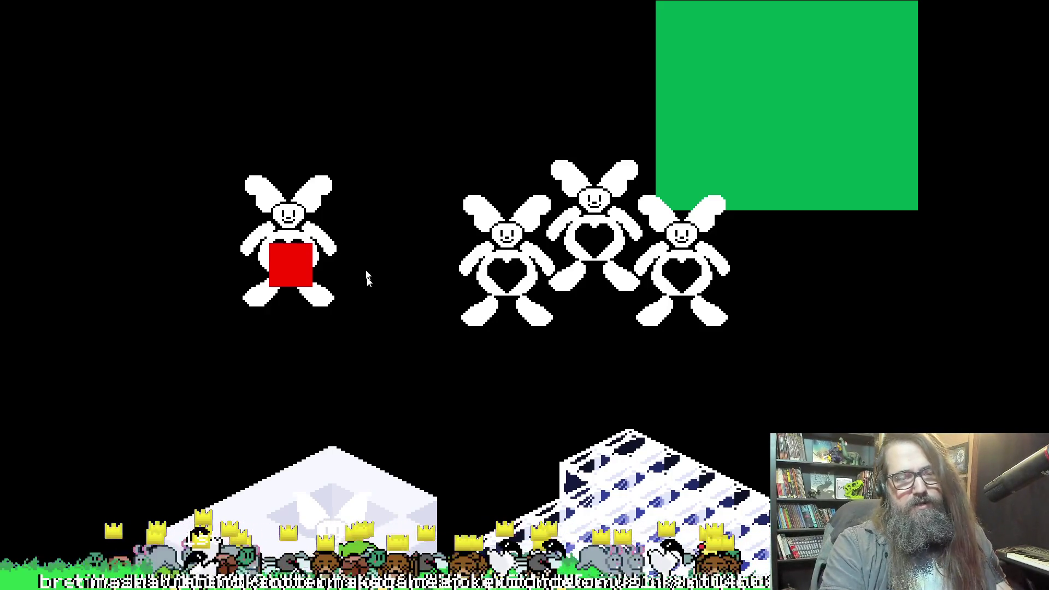
key(Escape)
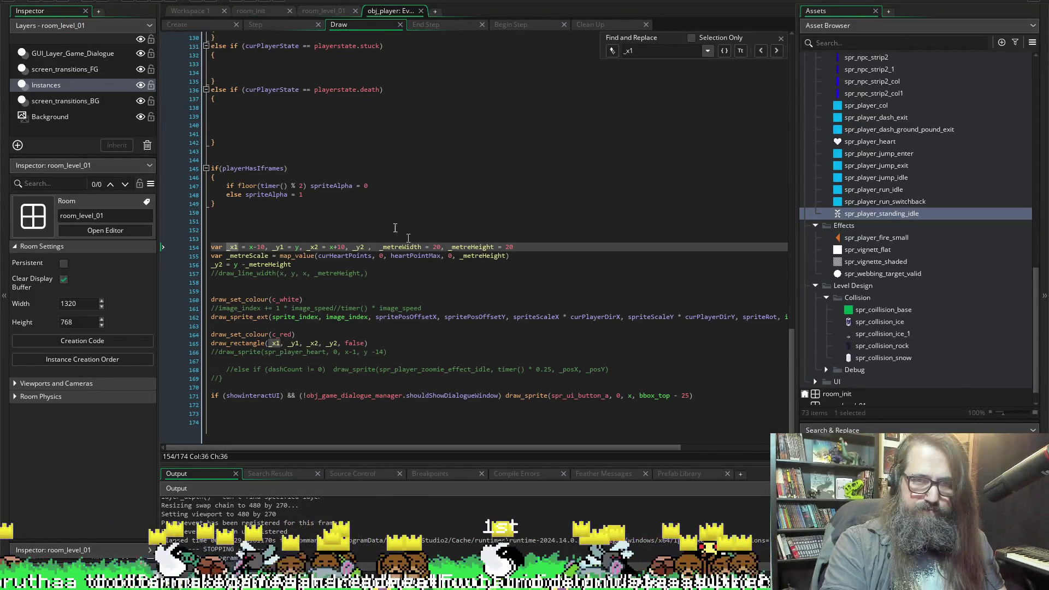
Add ' - 5' after _y1 = y on line 154 and save.
click(299, 247)
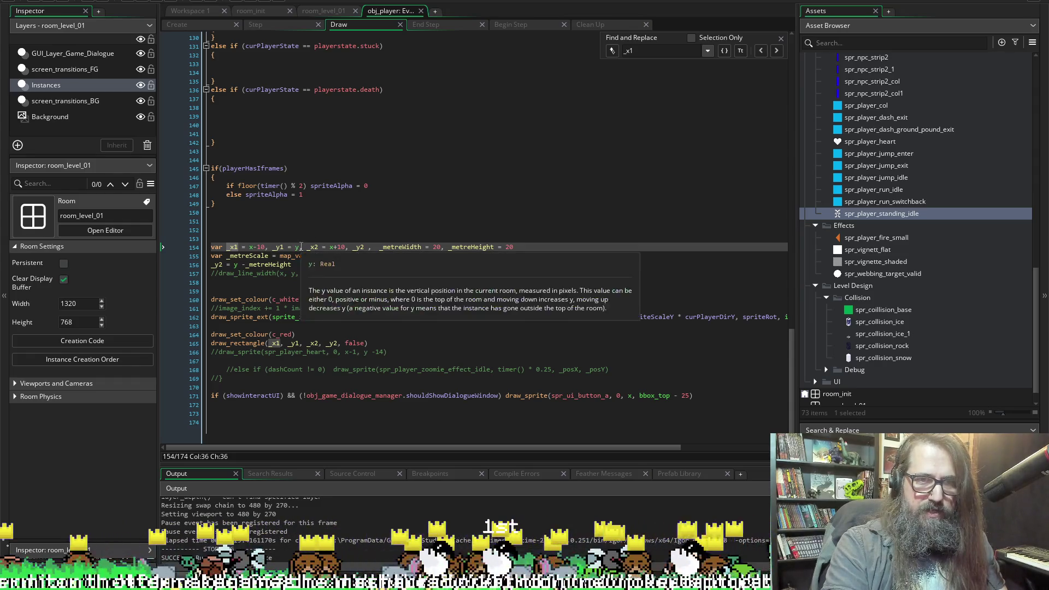
text(- )
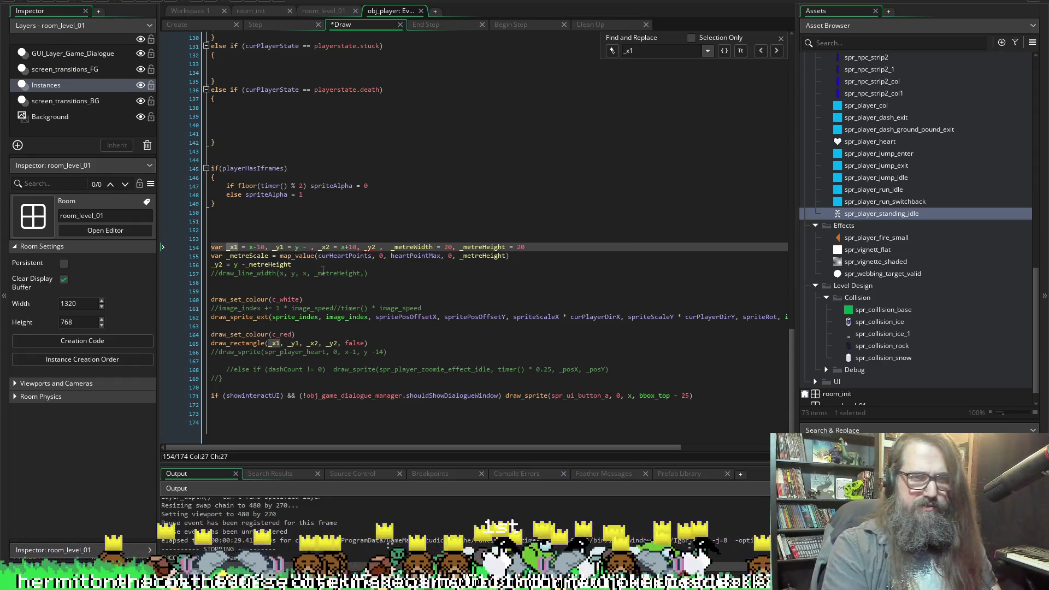
text(5)
key(ctrl+s)
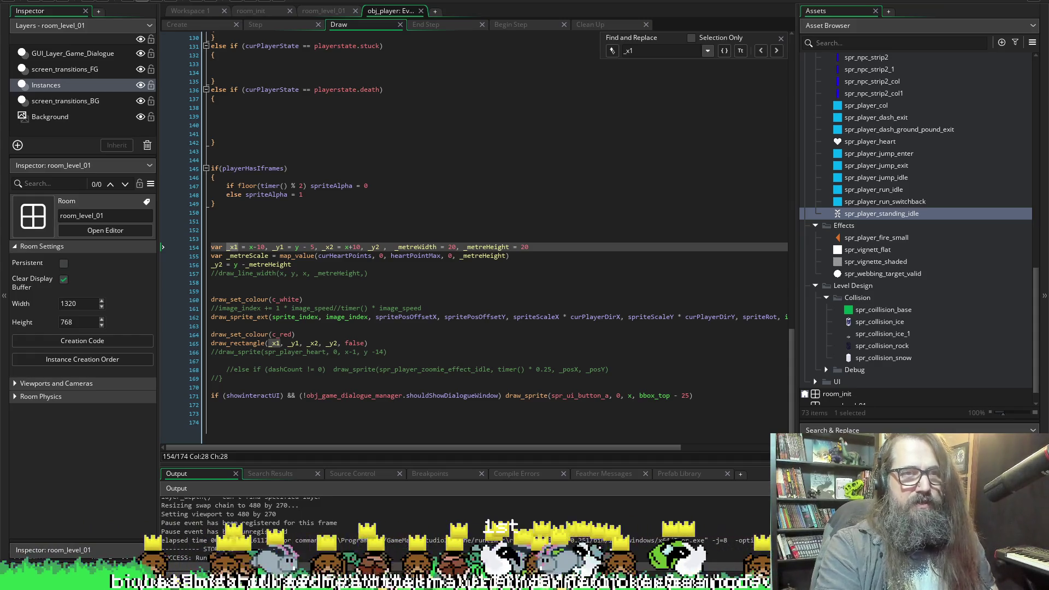
Run the game, continue into the bunny level to check the bar's fit, then close it.
click(140, 3)
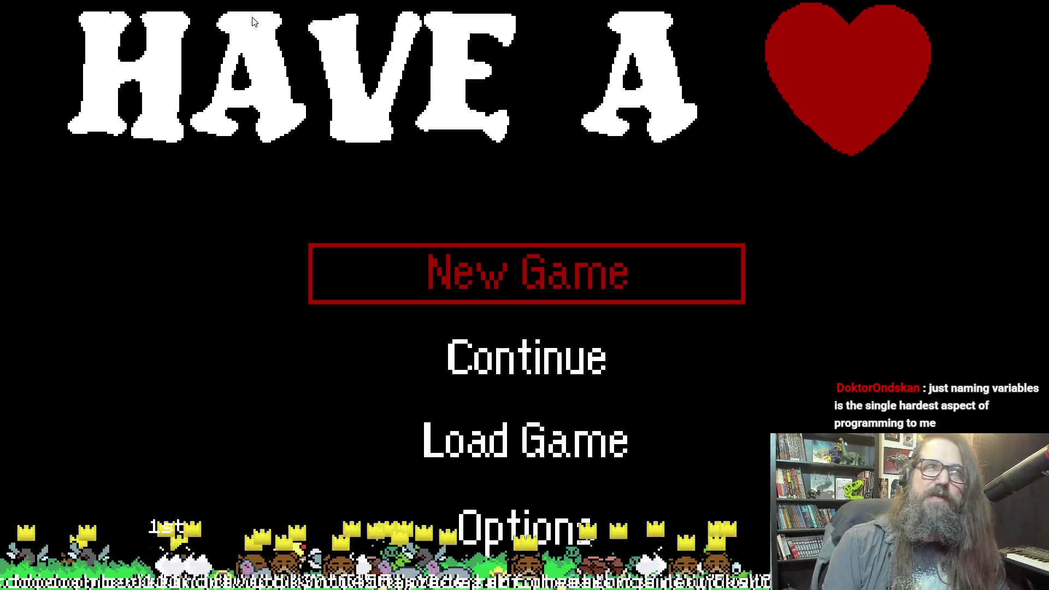
key(Down)
key(Up)
key(Down)
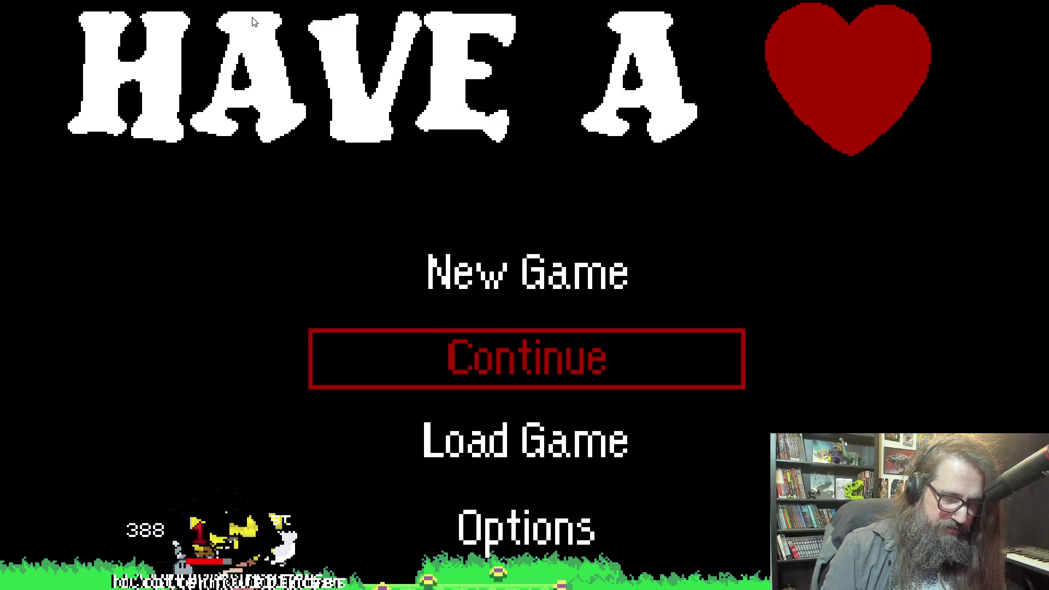
key(Down)
key(Up)
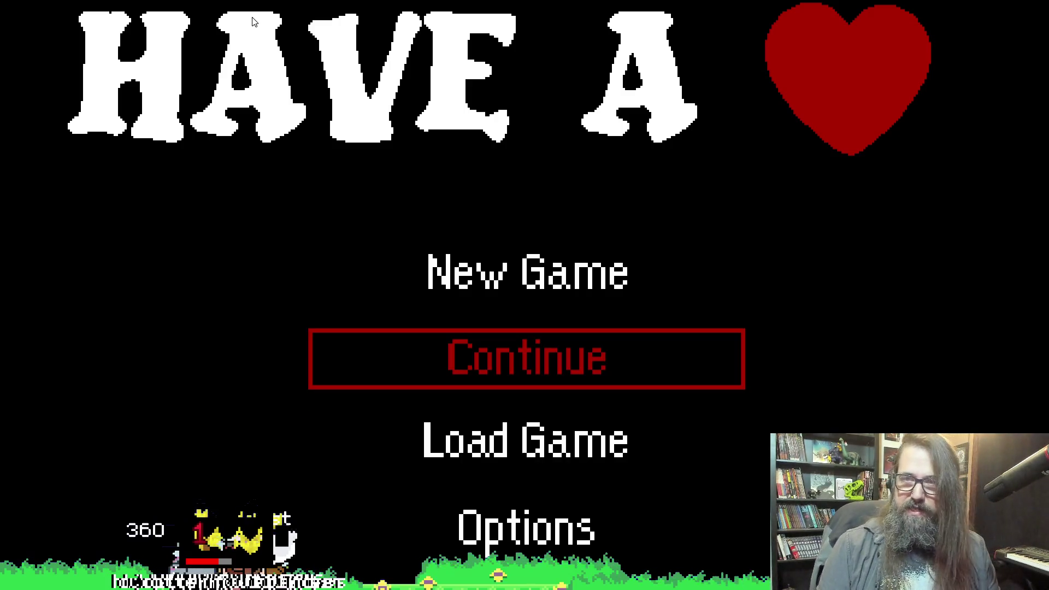
key(Return)
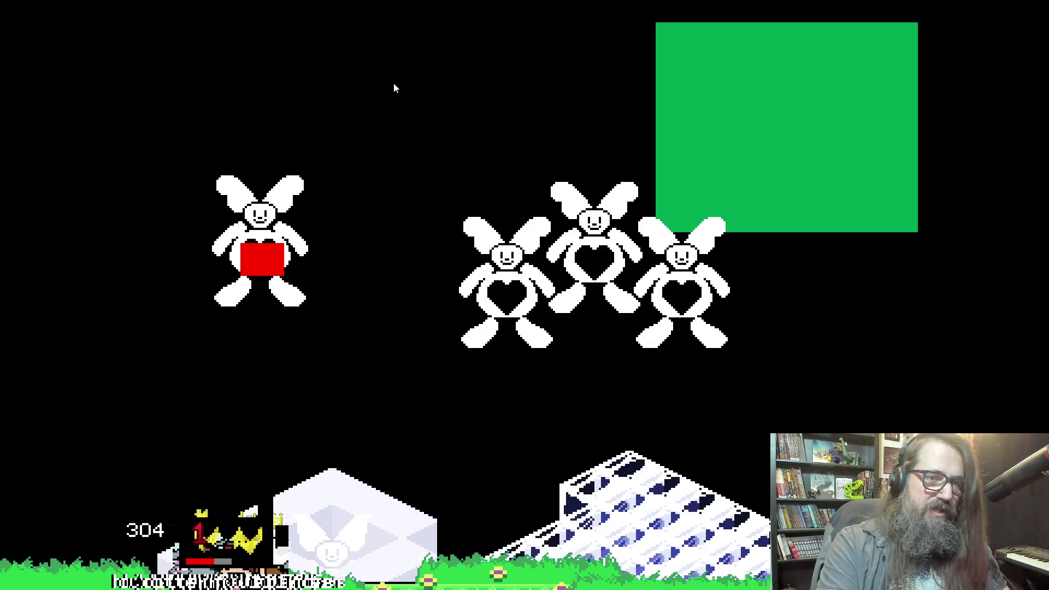
key(Escape)
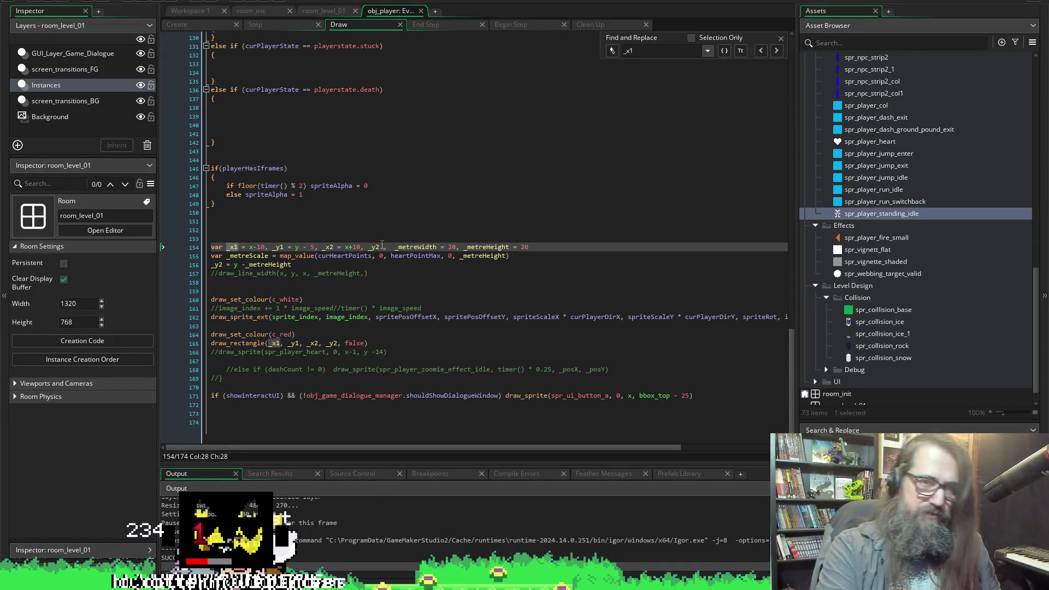
Put a 3 offset on the _y2 = y - _metreHeight line, save, and briefly test-run.
key(ctrl+Right)
key(ctrl+Right)
key(ctrl+Right)
key(Right)
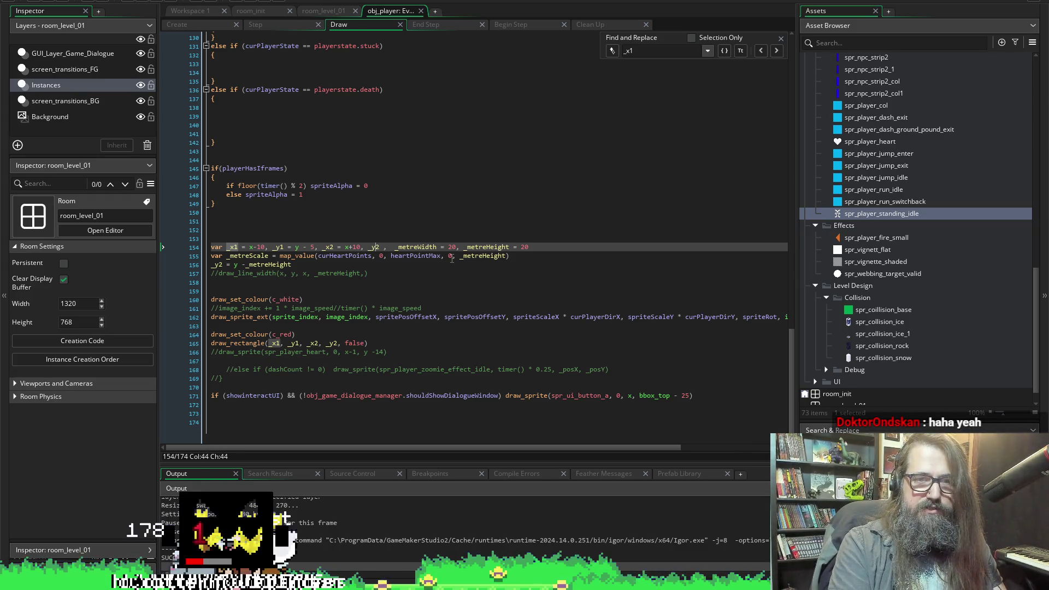
key(Down)
key(ctrl+Left)
key(ctrl+Left)
key(ctrl+Left)
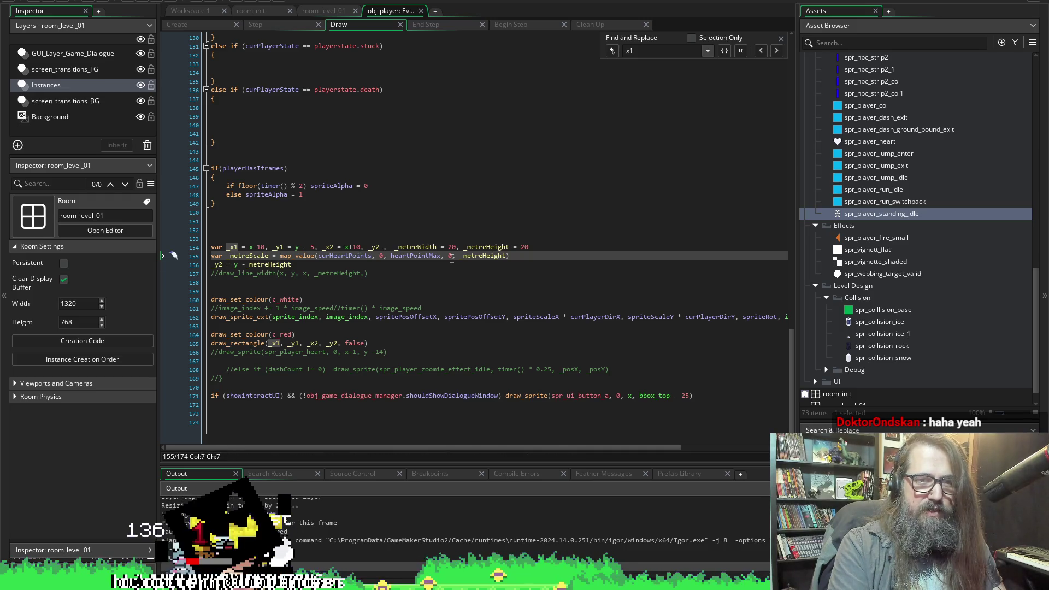
key(Down)
text(3)
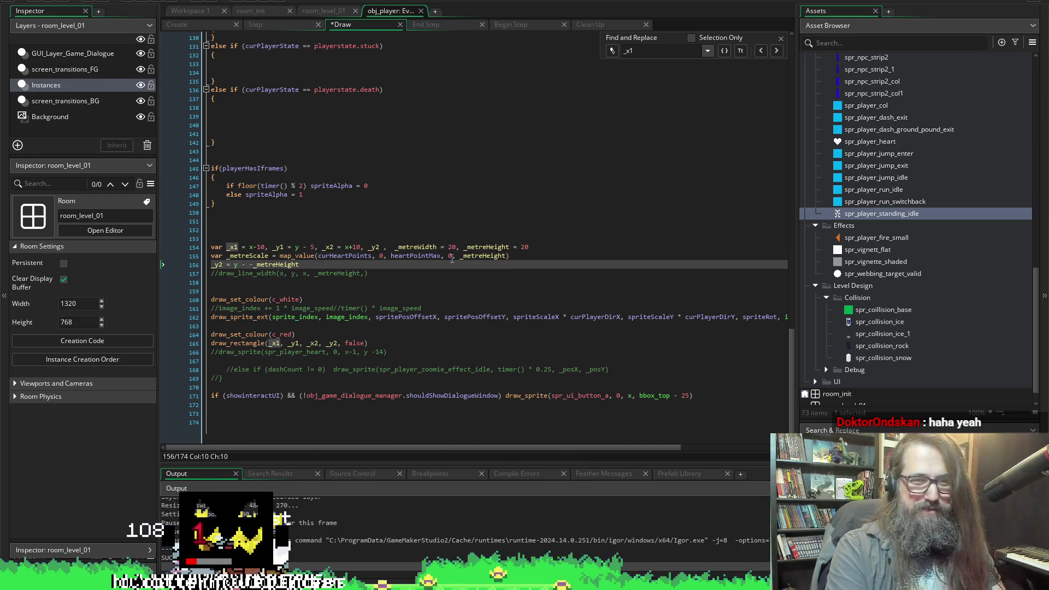
key(Left)
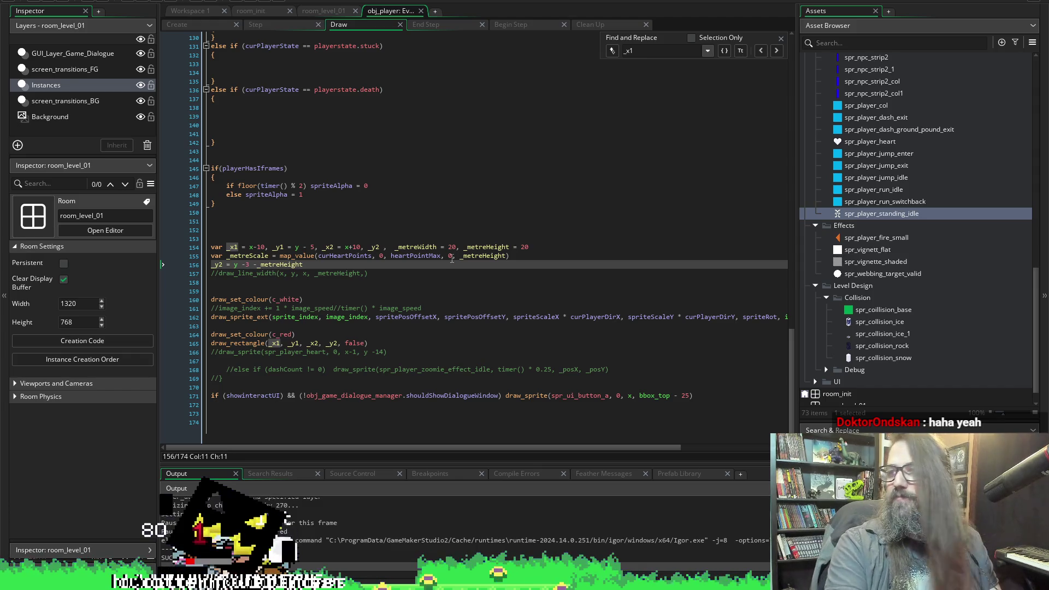
key(ctrl+s)
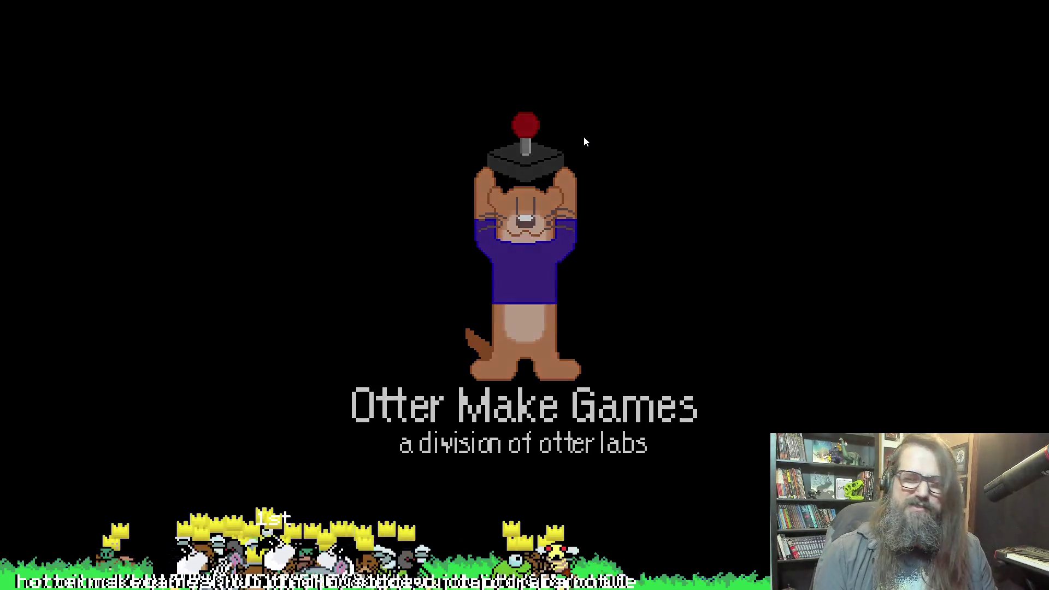
key(Down)
key(Return)
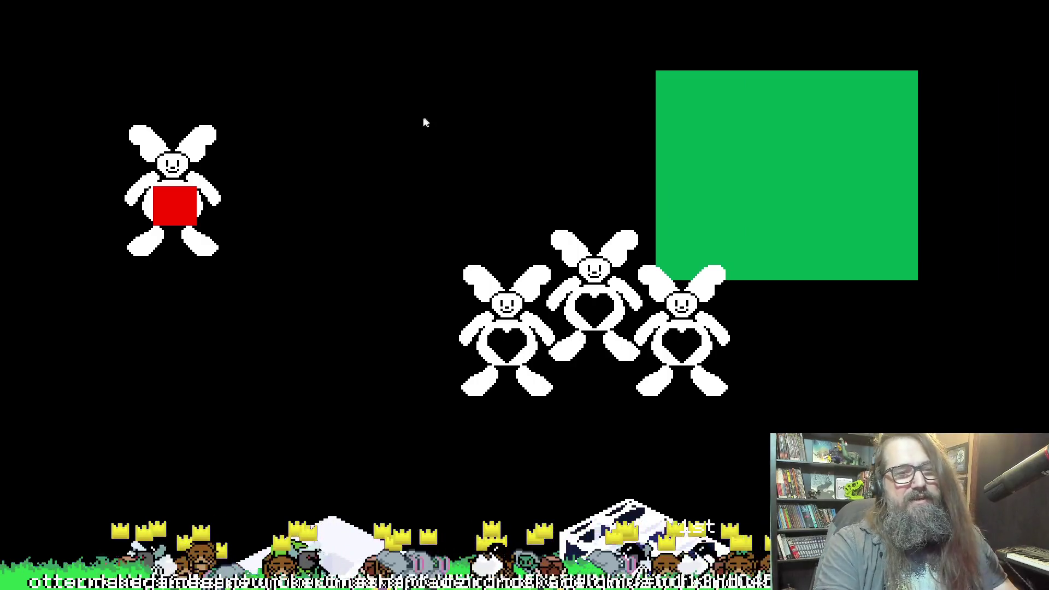
key(Escape)
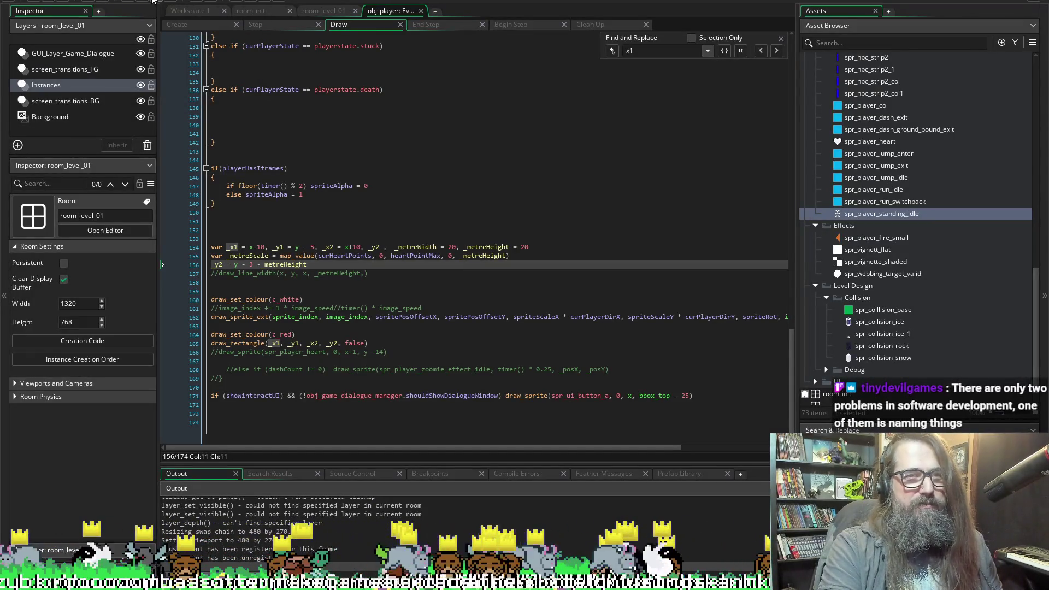
Remove the extra offset from _y2, set _y1 to y - 10, and test-run the game.
key(BackSpace)
key(BackSpace)
key(BackSpace)
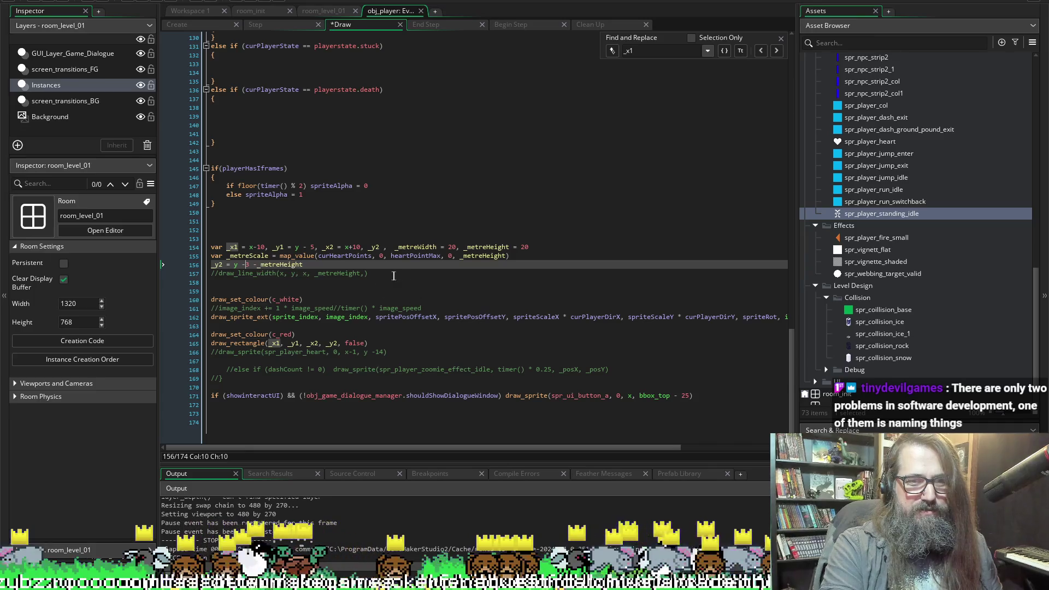
click(318, 247)
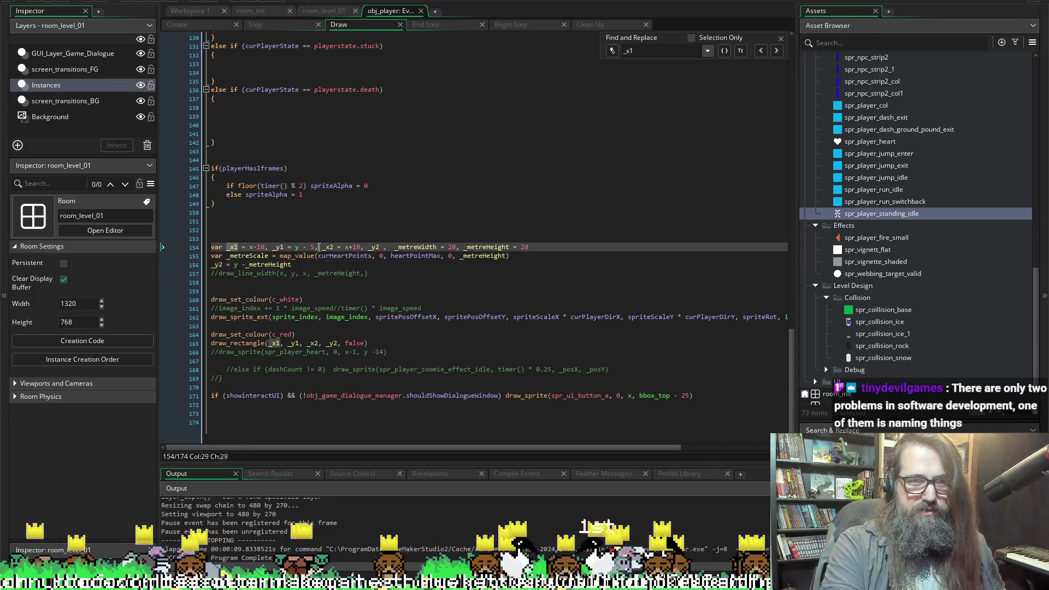
key(BackSpace)
text(10)
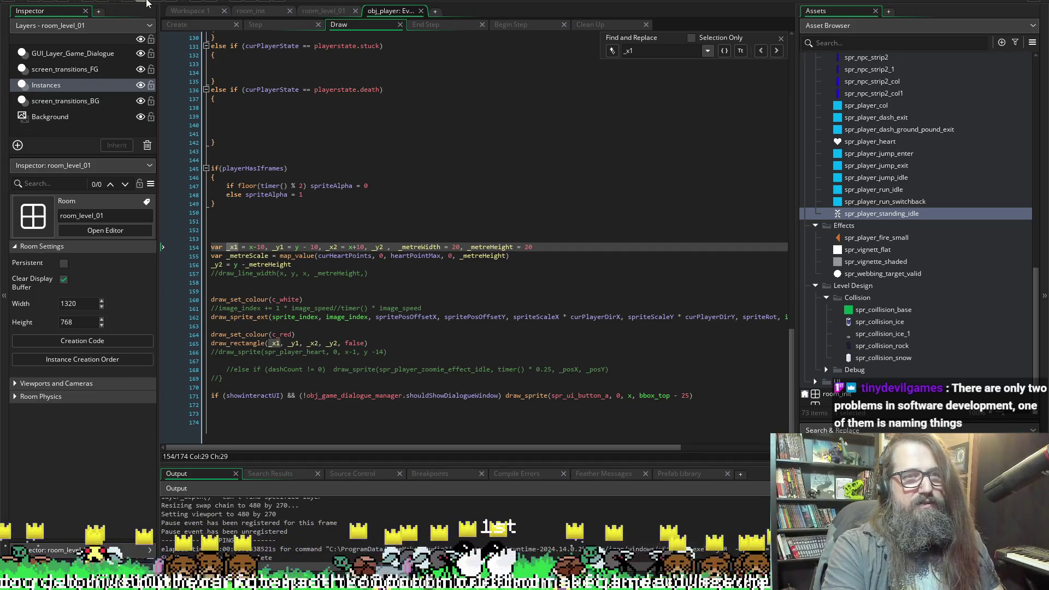
click(146, 4)
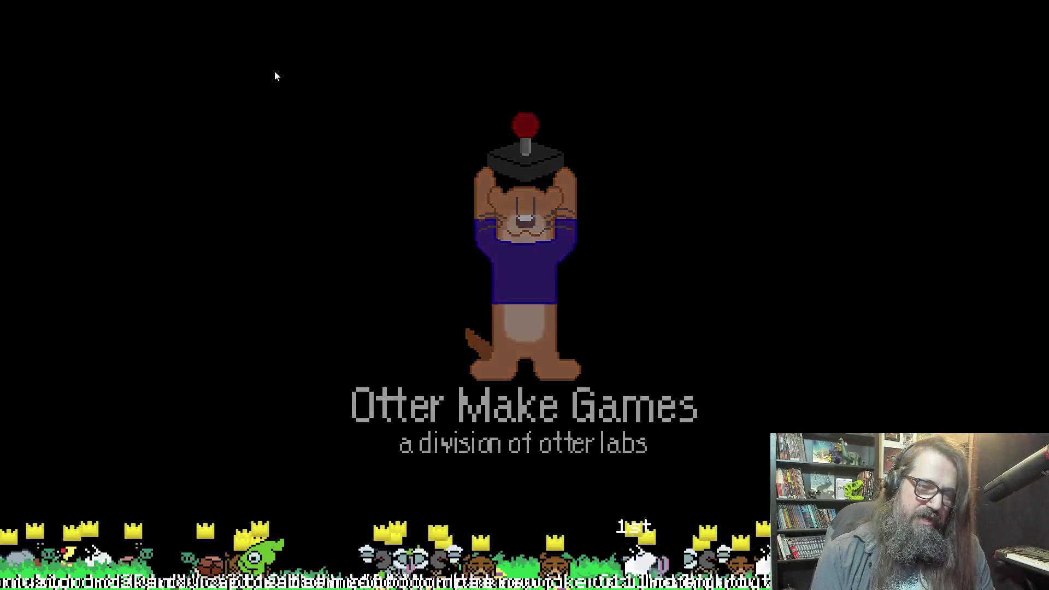
key(Return)
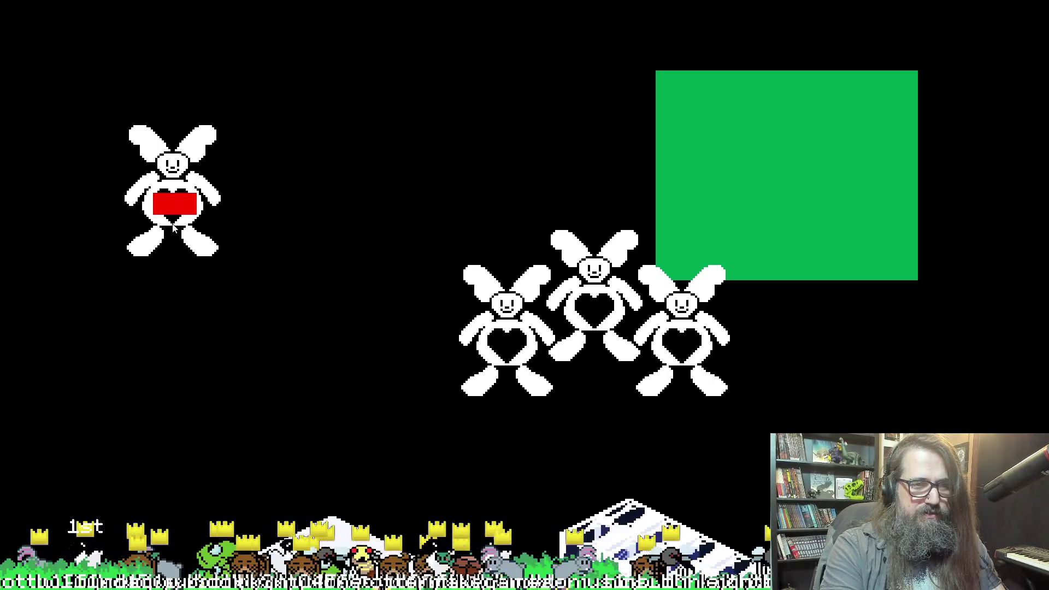
key(Escape)
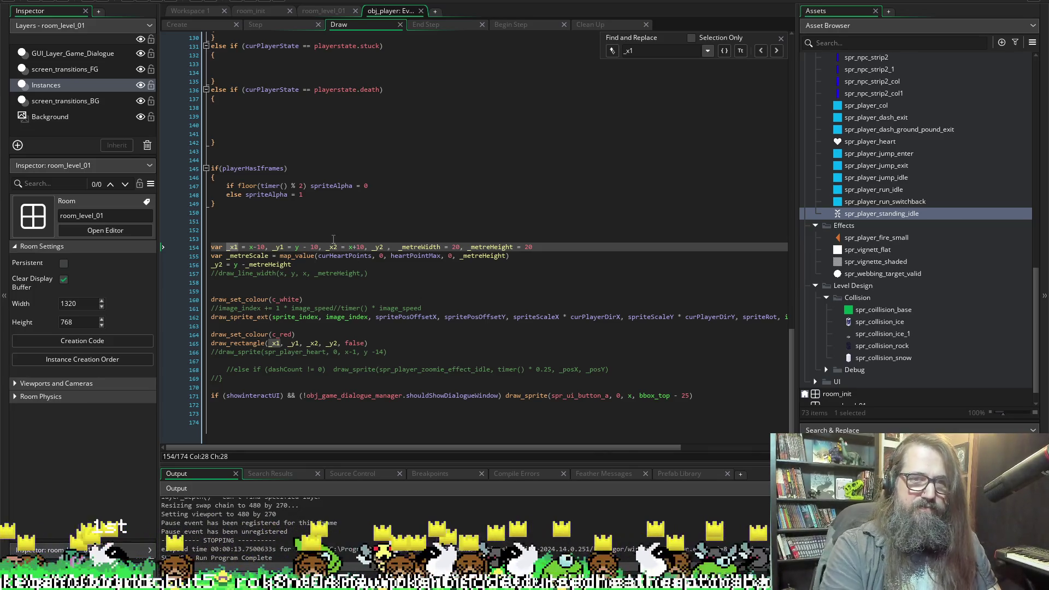
Set _y1 back to y - 5 and test-run into gameplay to view the bar.
text(5)
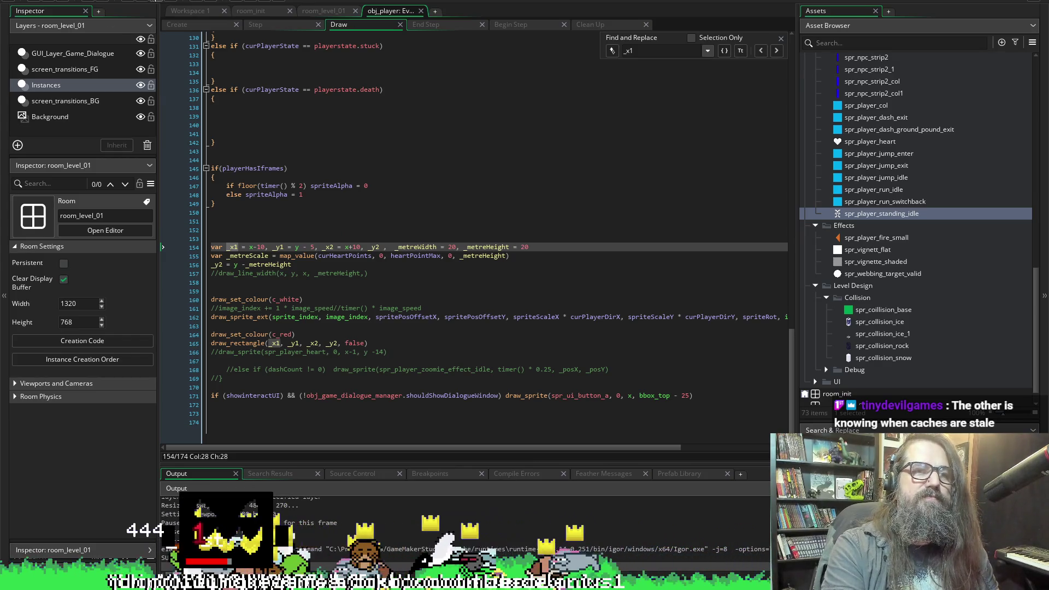
click(154, 1)
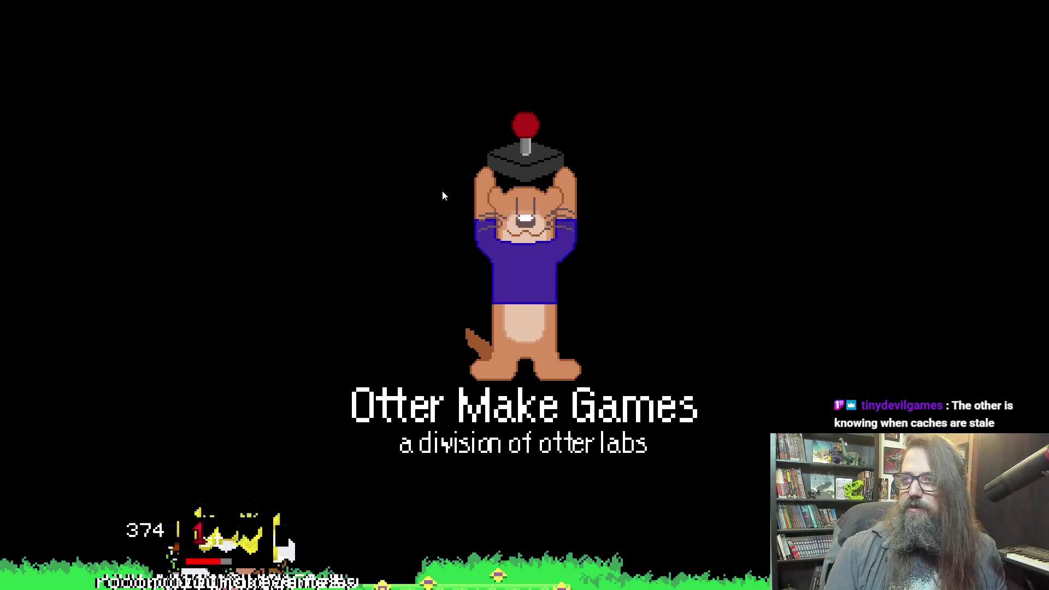
key(Down)
key(Down)
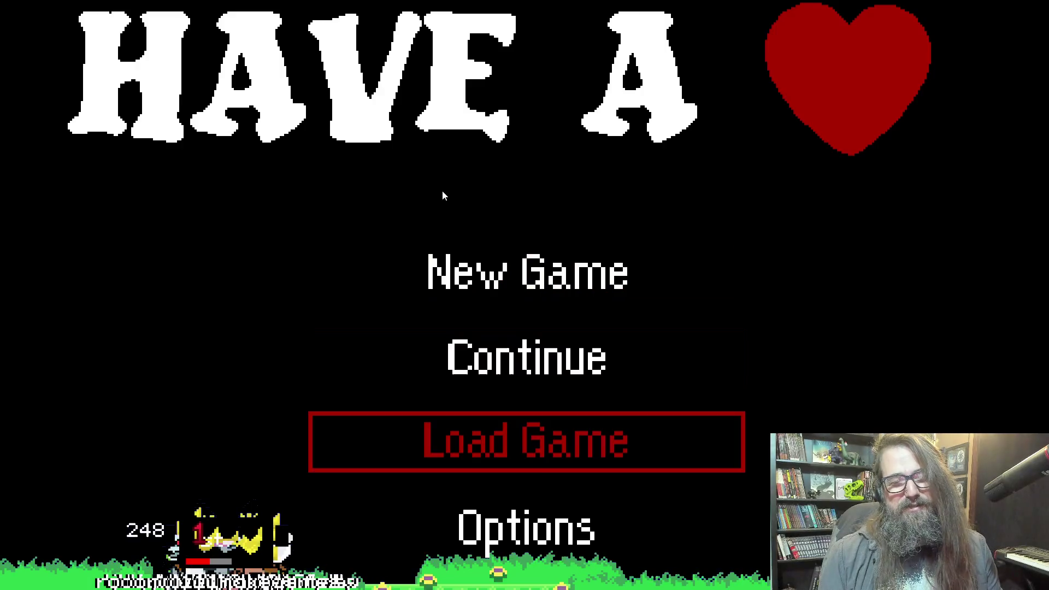
key(Up)
key(Up)
key(Down)
key(Up)
key(Down)
key(Up)
key(Down)
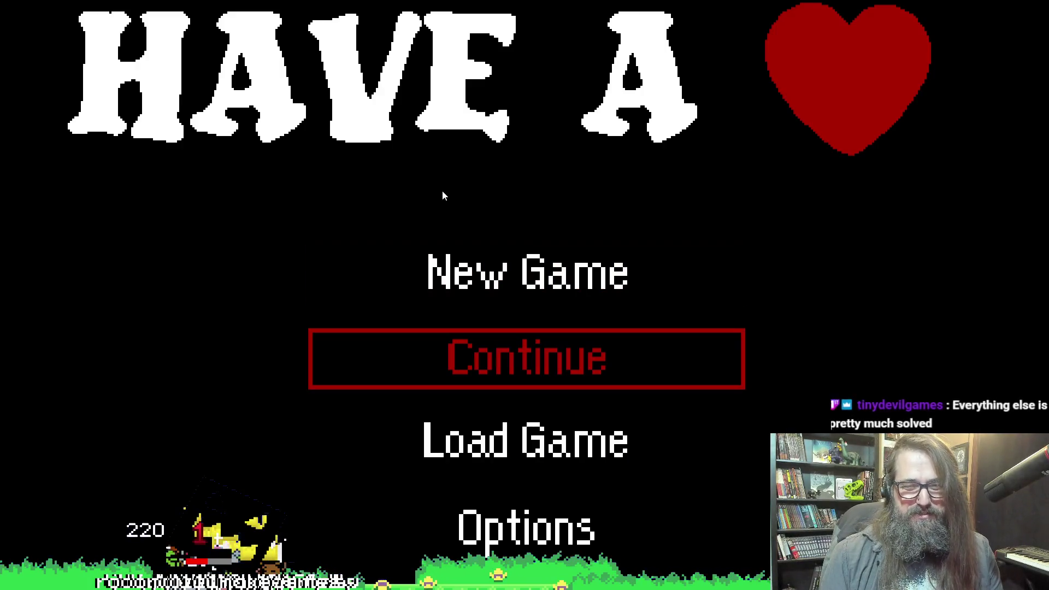
key(Down)
key(Up)
key(Down)
key(Up)
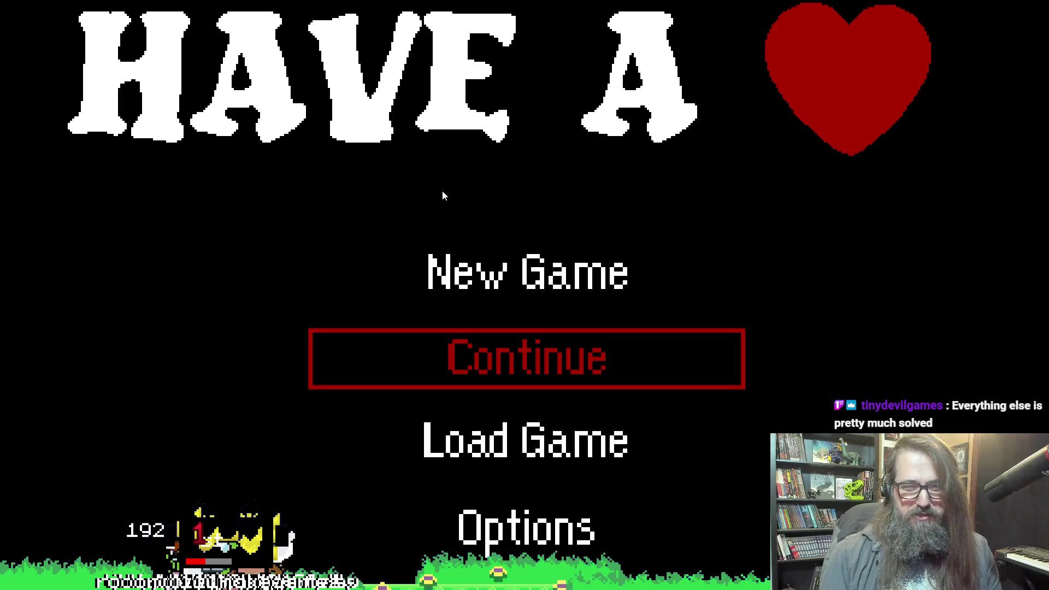
key(Return)
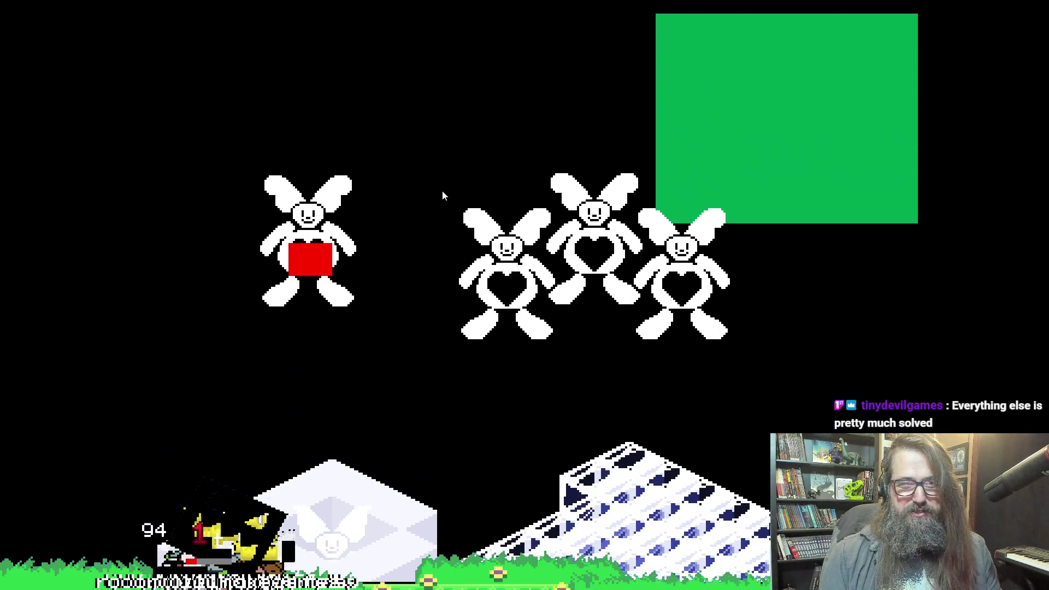
key(Escape)
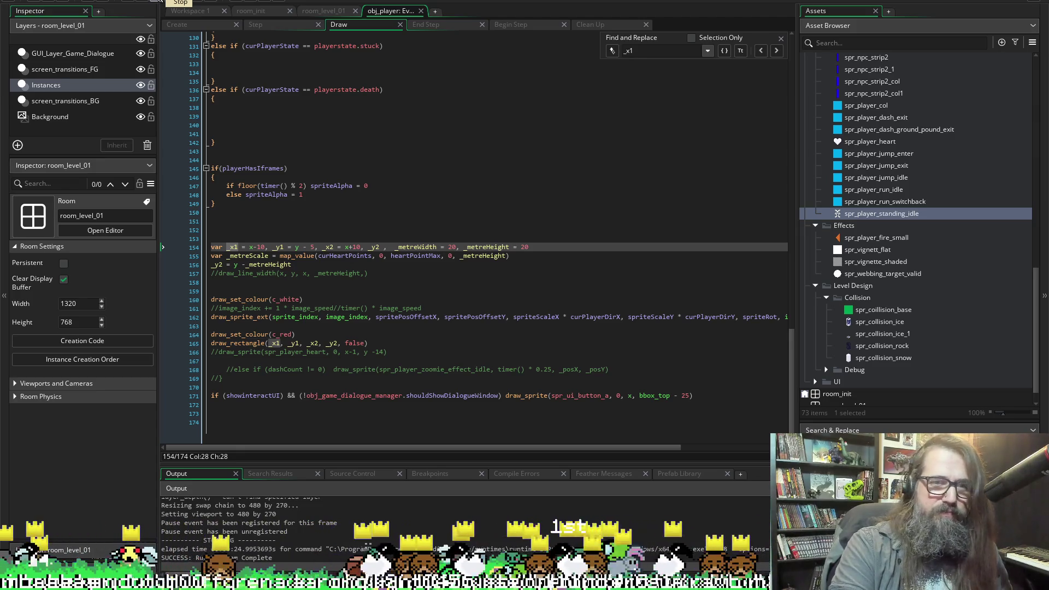
Rerun the game and toggle it between fullscreen and windowed to compare with the code.
key(F5)
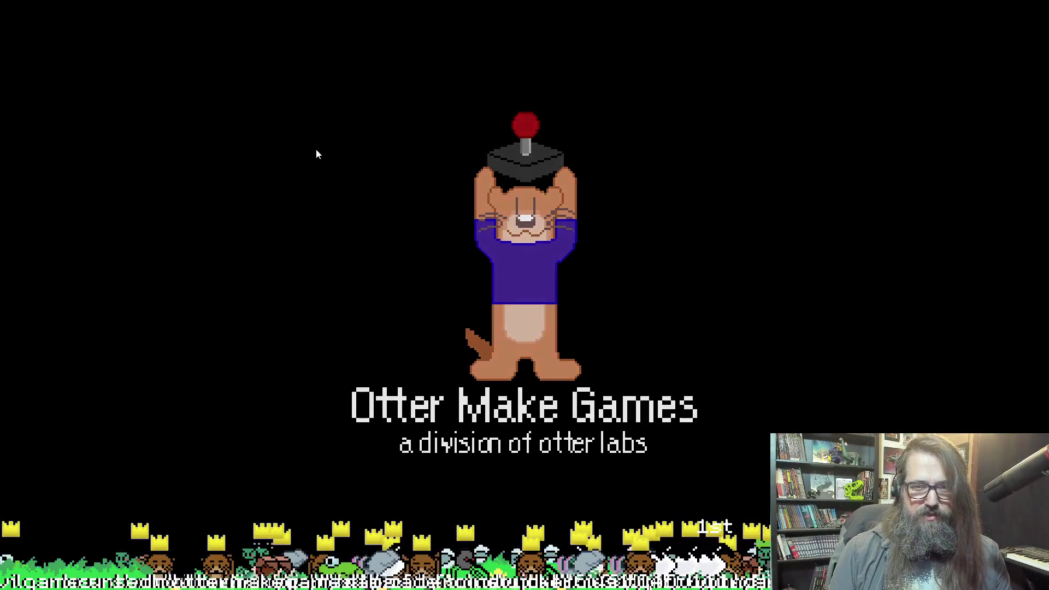
key(Return)
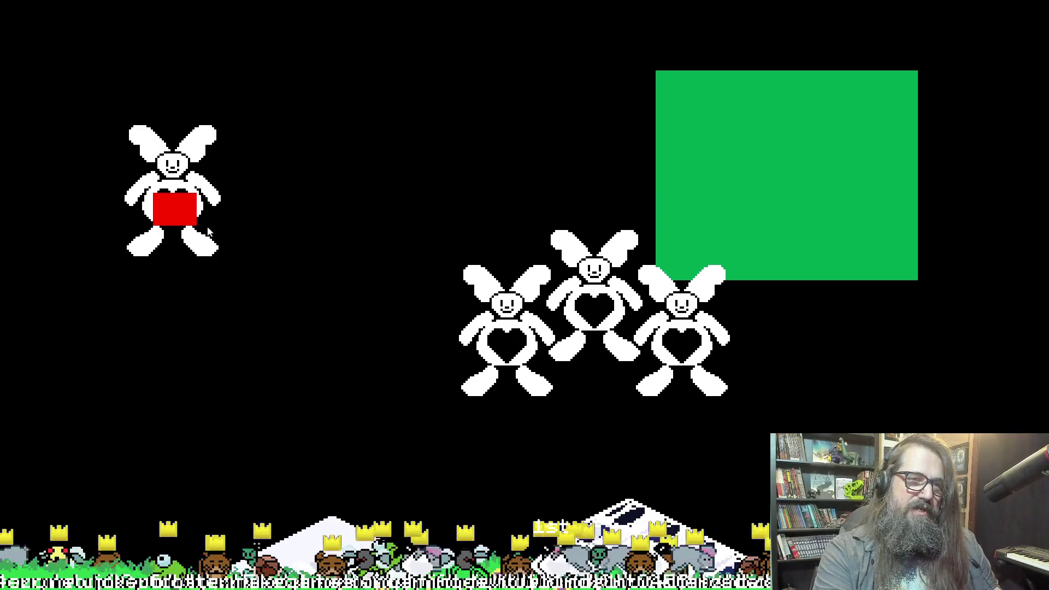
key(alt+Return)
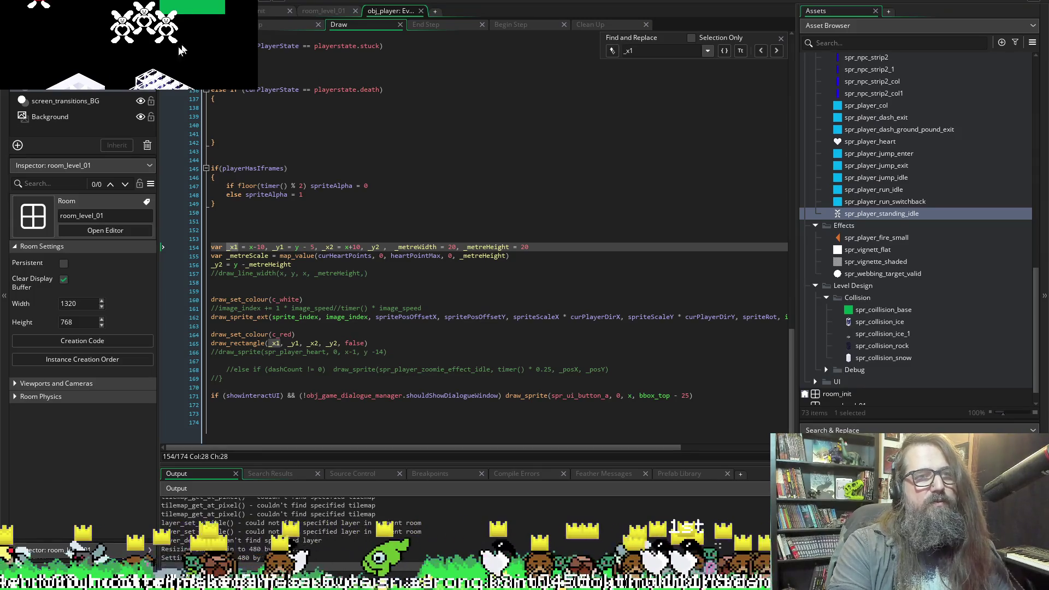
key(alt+Return)
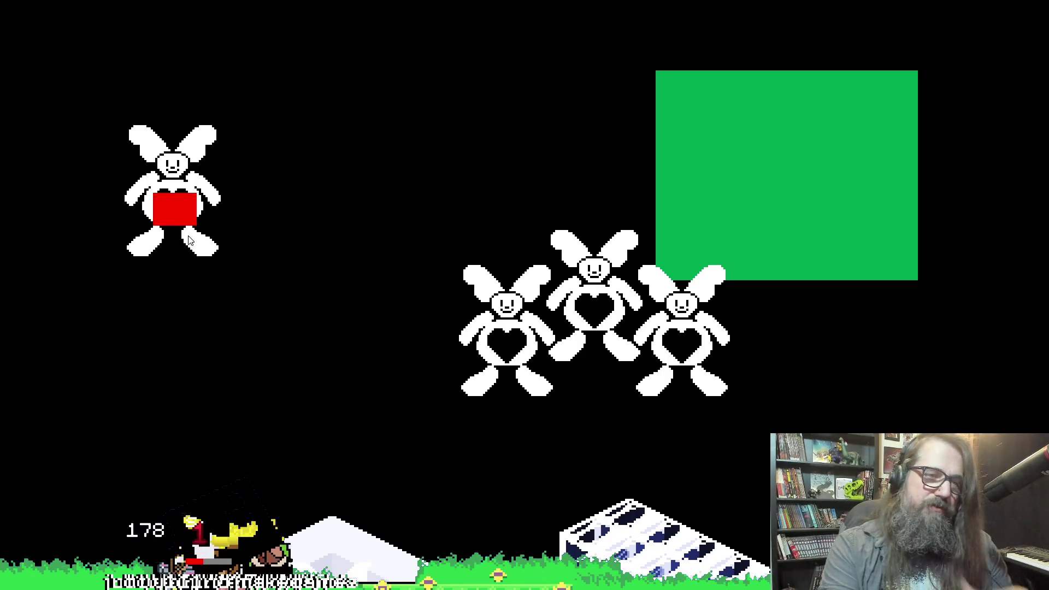
key(alt+Return)
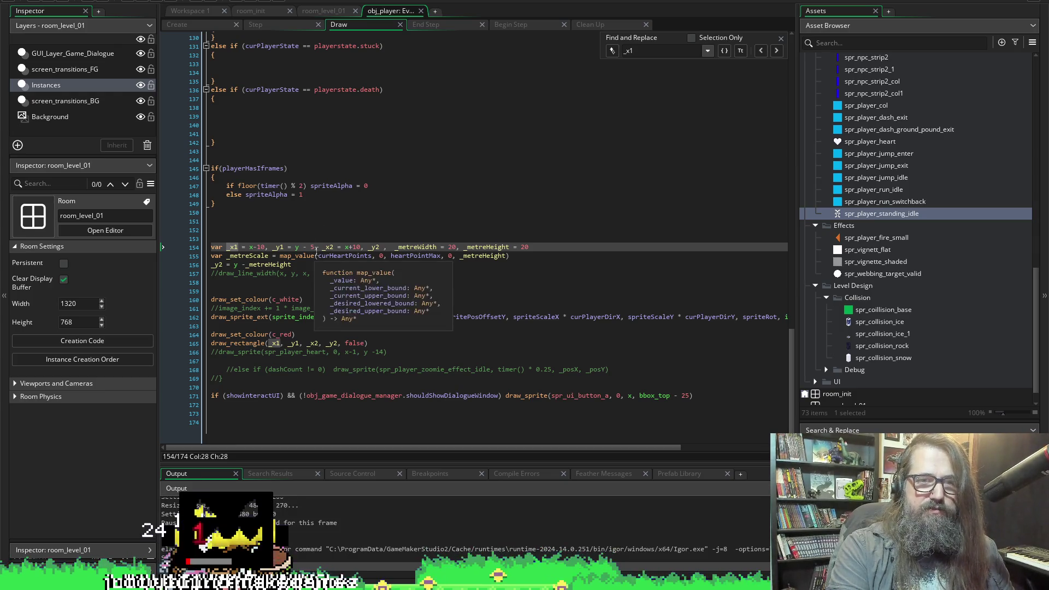
Delete the offset so _y1 = y, then test-run to see the small red square.
key(BackSpace)
key(BackSpace)
key(BackSpace)
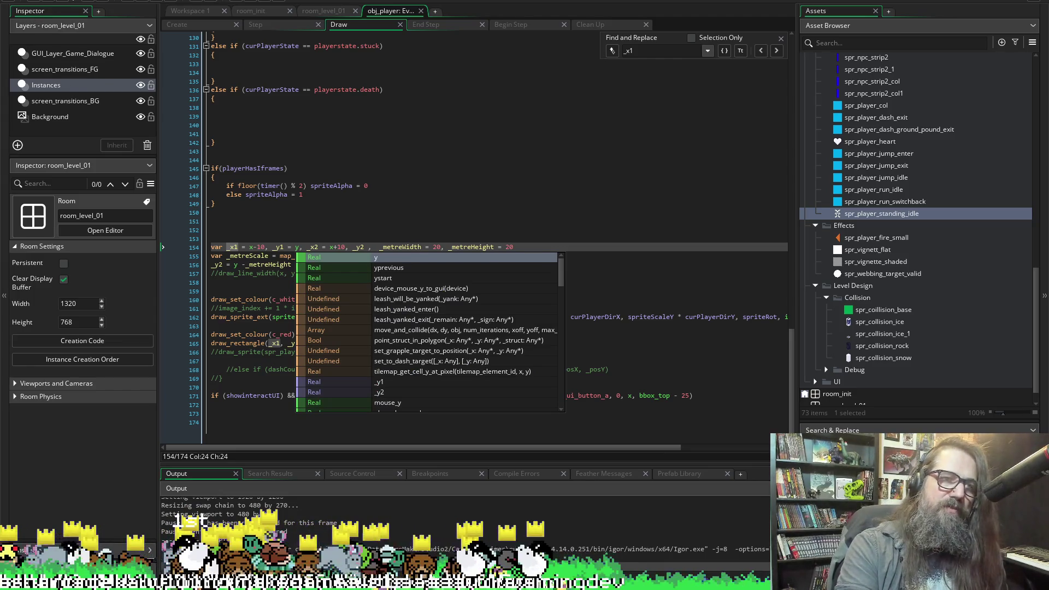
key(Escape)
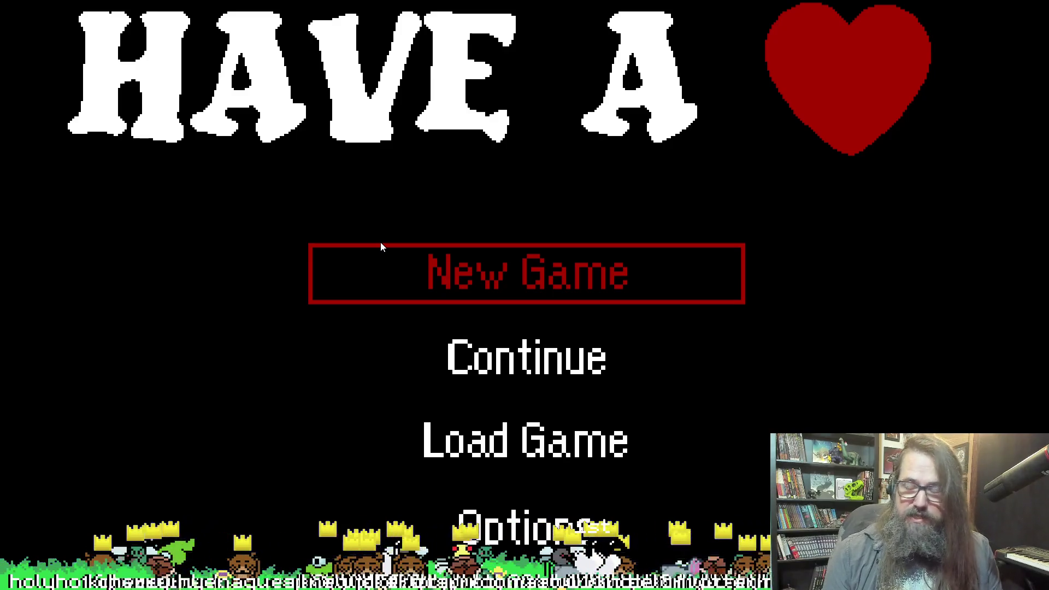
key(Down)
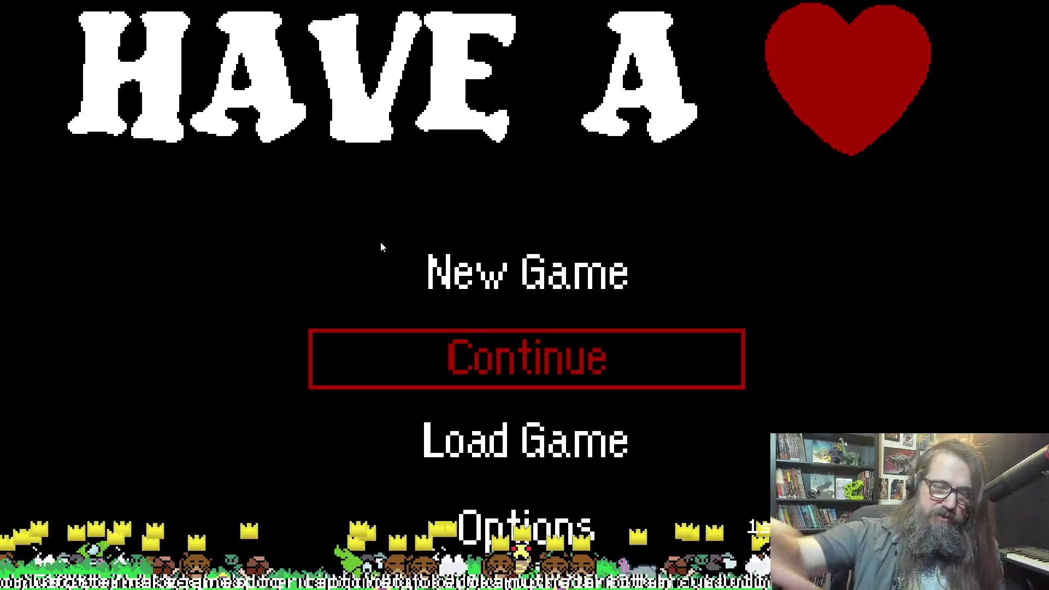
key(Down)
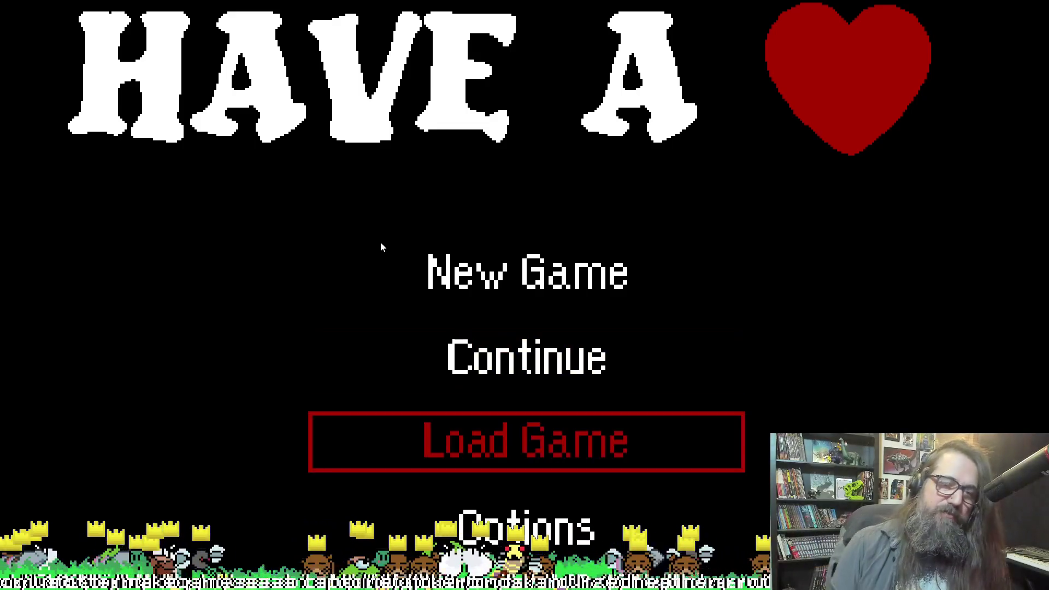
key(Up)
key(Return)
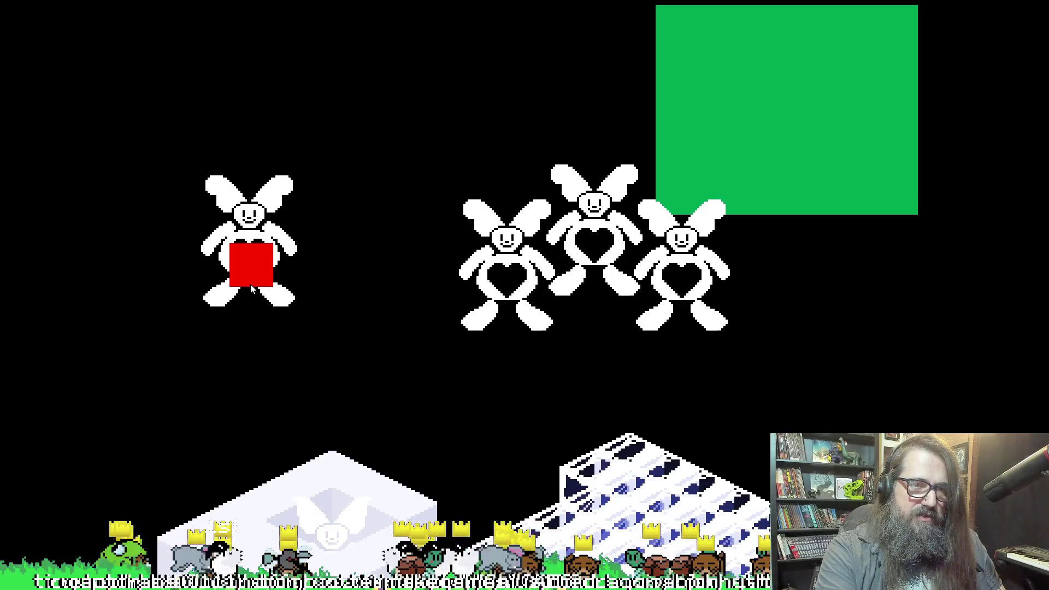
key(F11)
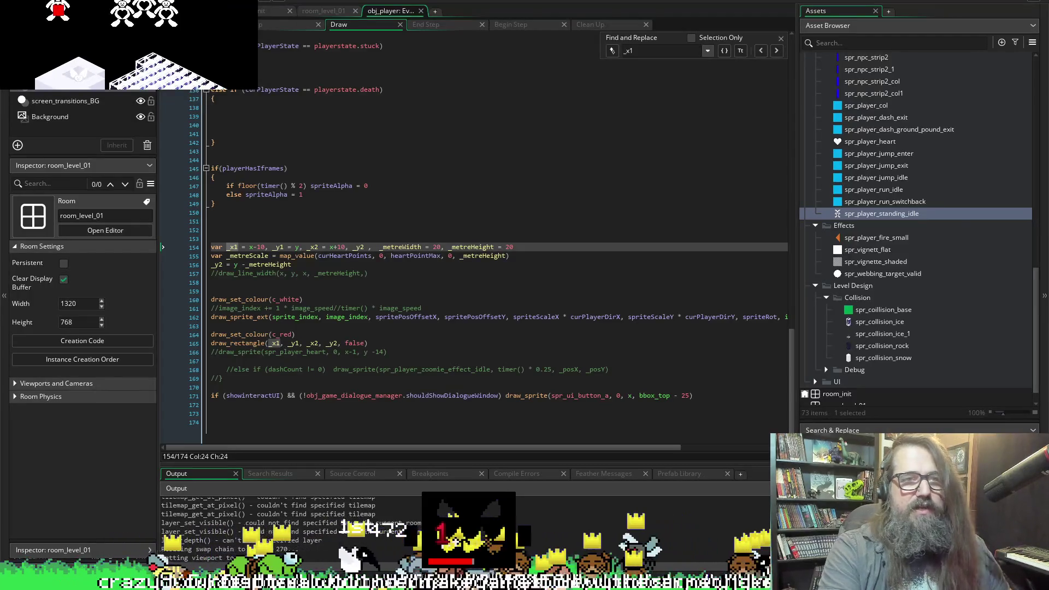
click(131, 3)
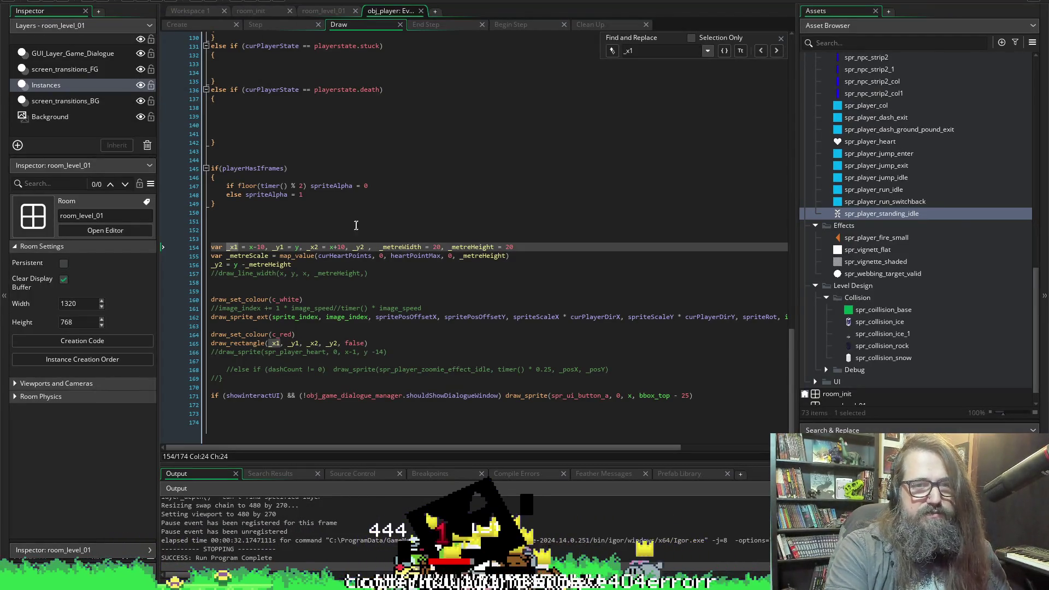
Add ' - 5' after y in _y1 and test-run the game.
click(332, 255)
click(300, 247)
text(- 5)
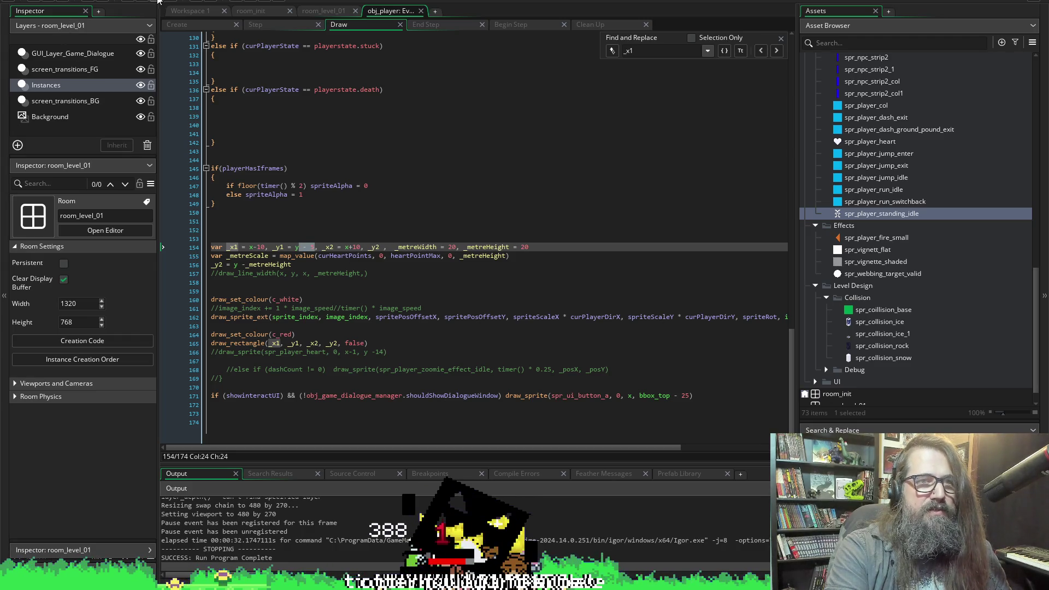
click(182, 2)
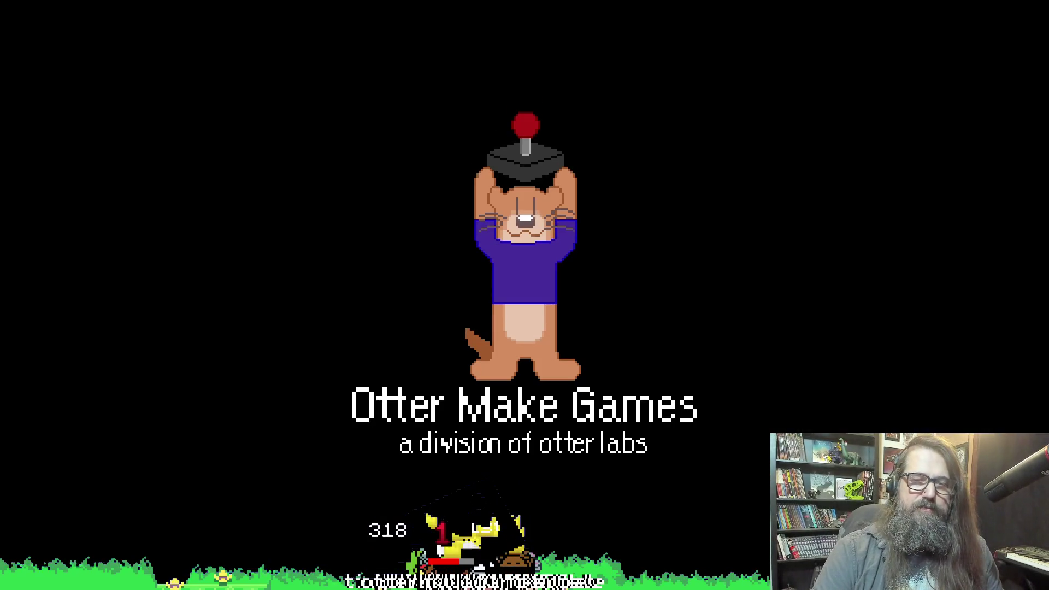
key(Return)
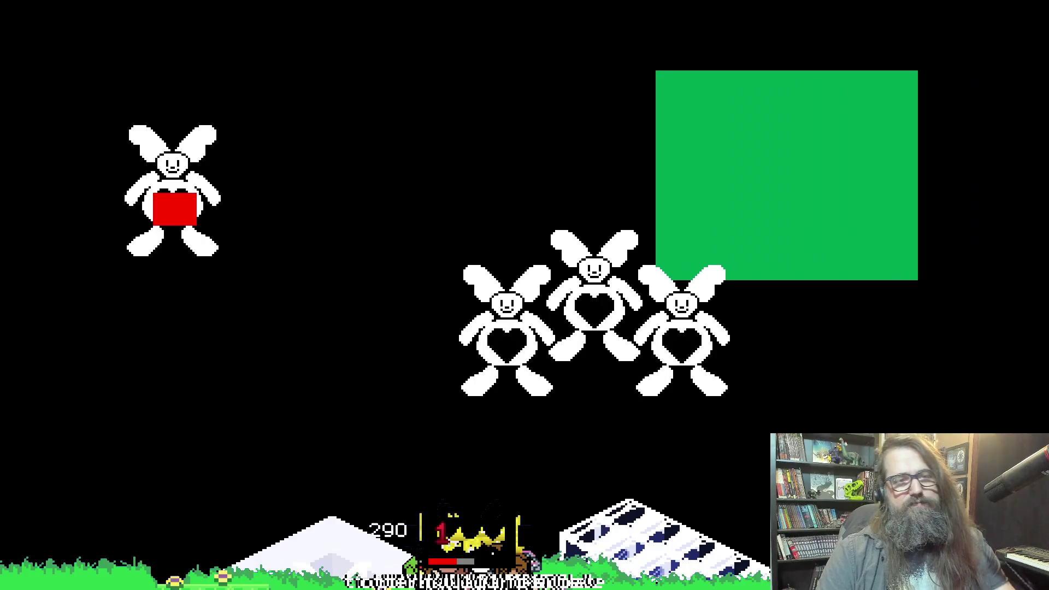
key(F11)
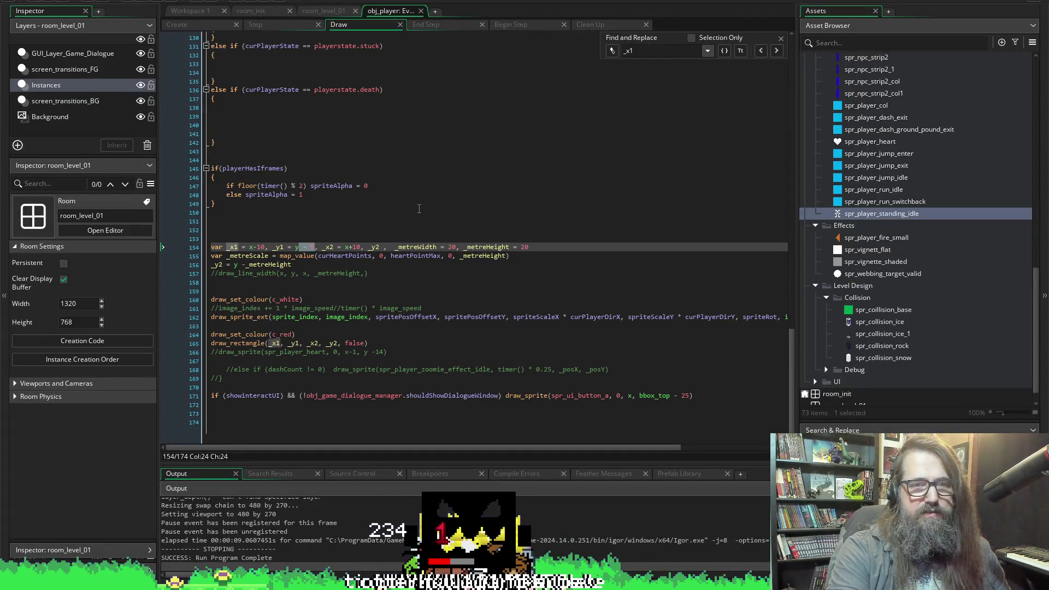
Change the _y1 offset to y - 7 and test-run into the bunny scene.
click(362, 248)
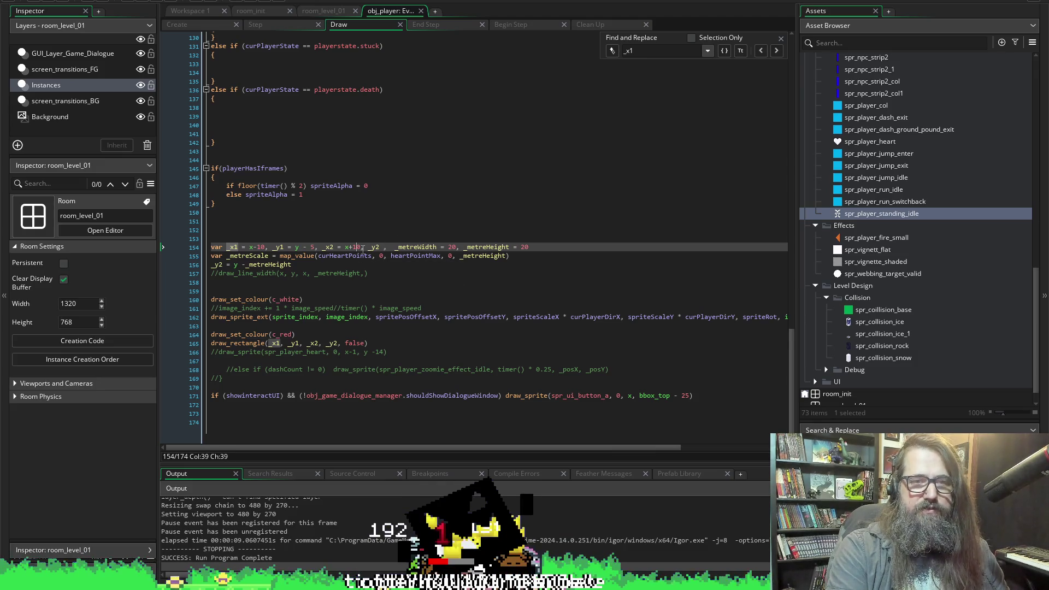
text(7)
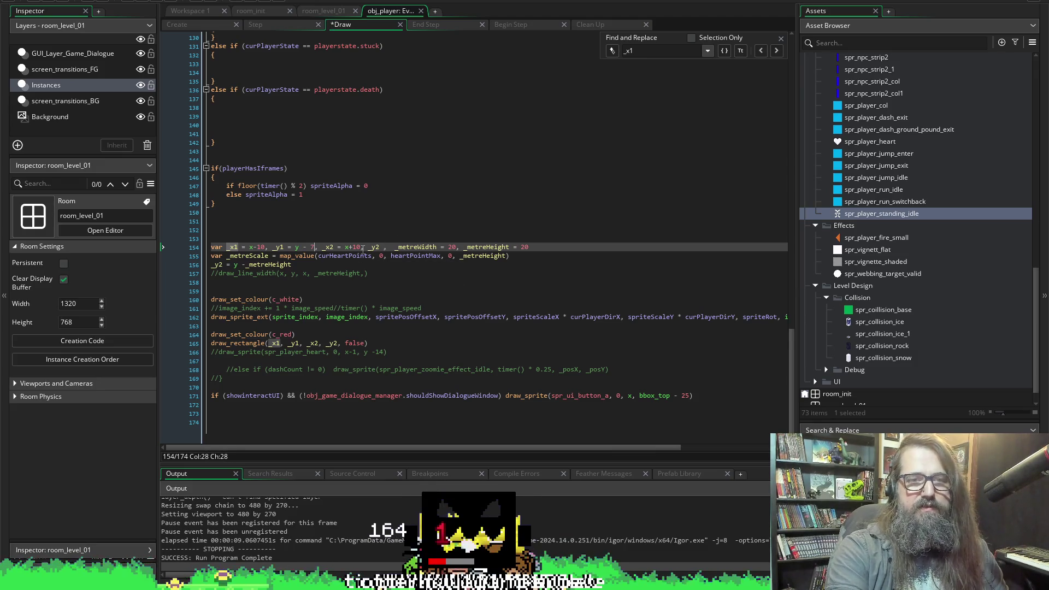
click(148, 1)
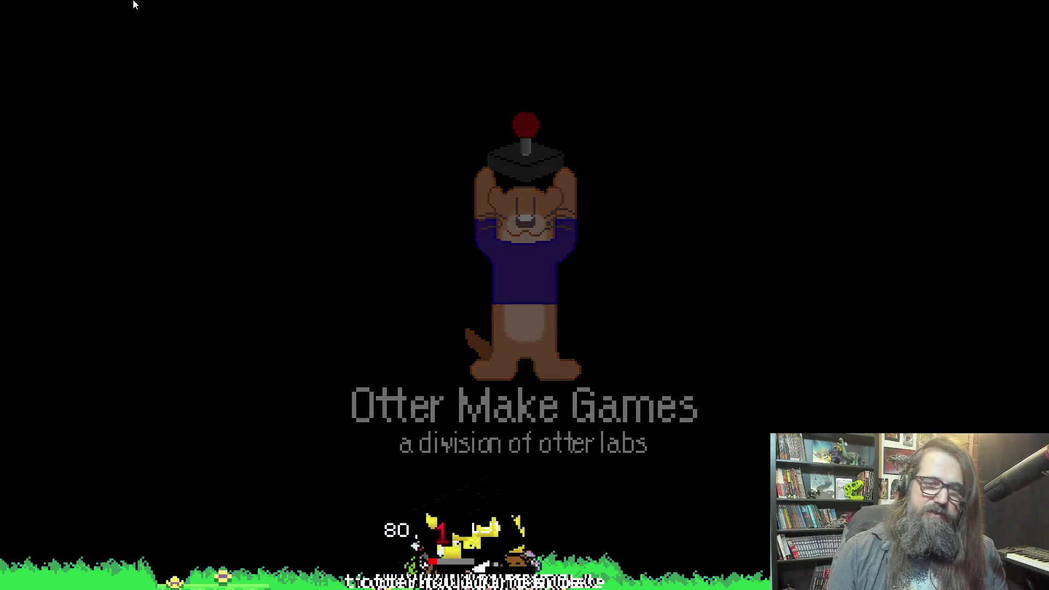
key(Down)
key(Down)
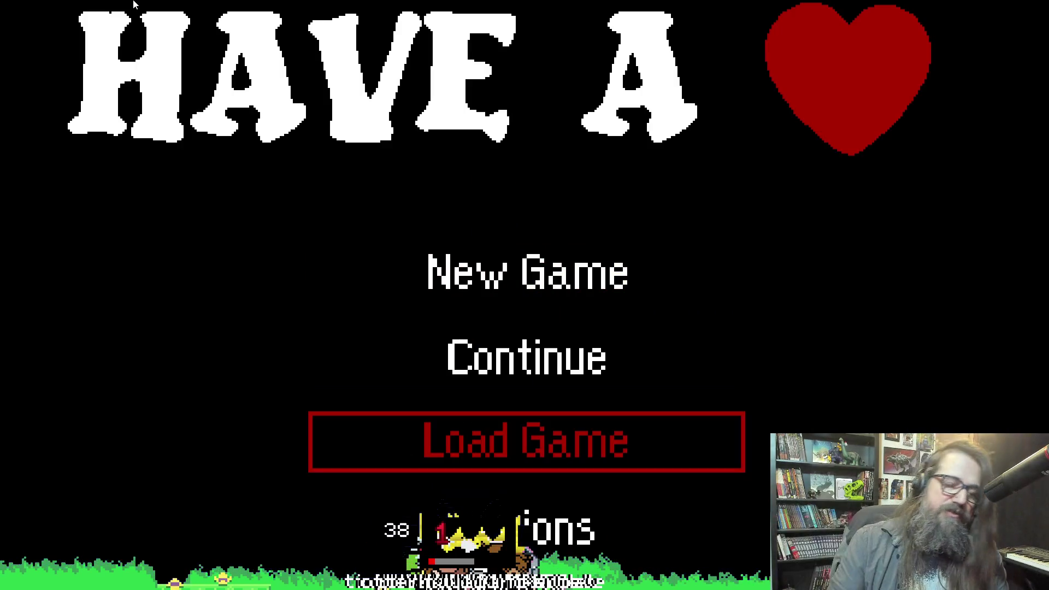
key(Up)
key(Up)
key(Down)
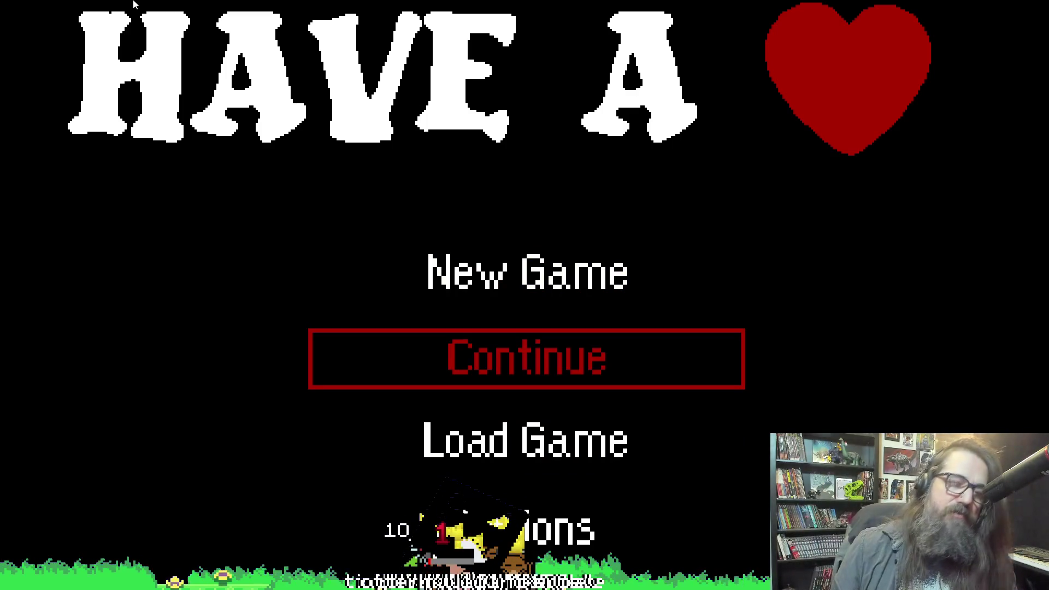
key(Return)
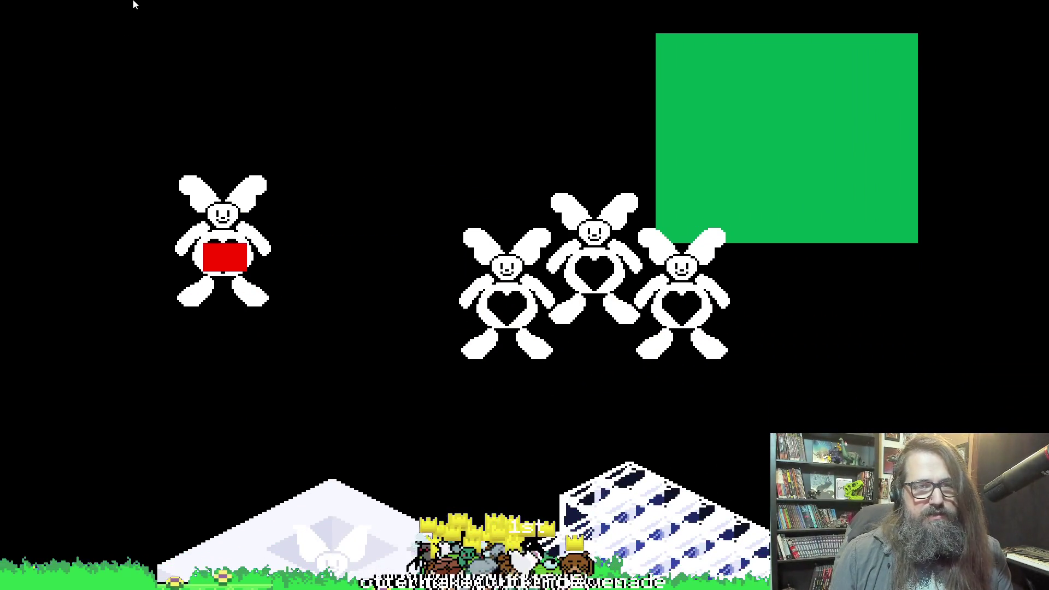
key(Escape)
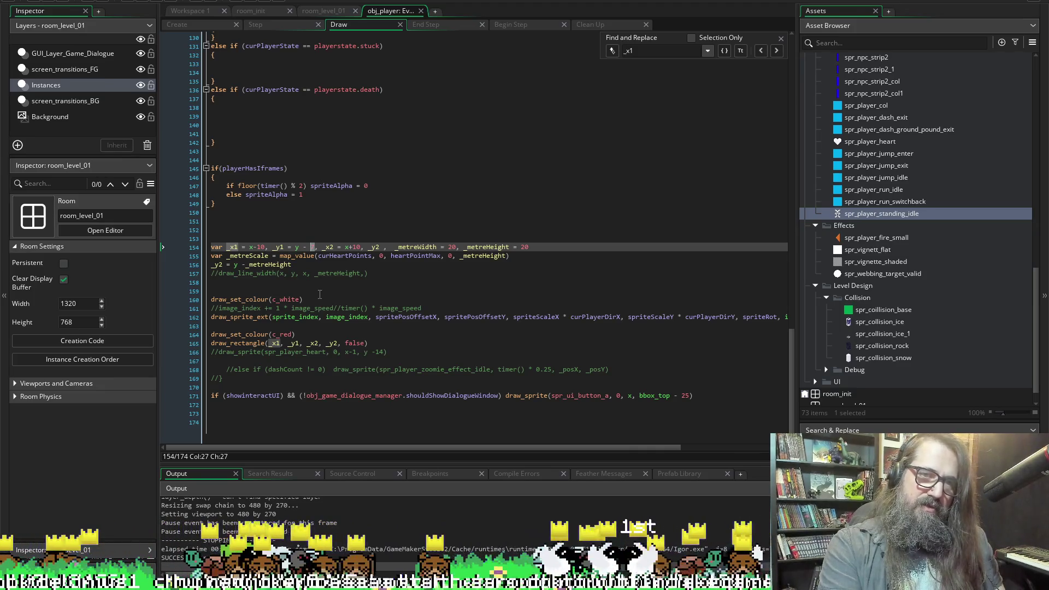
Set _y1 to y - 6 and run the game again to check the red square.
text(6)
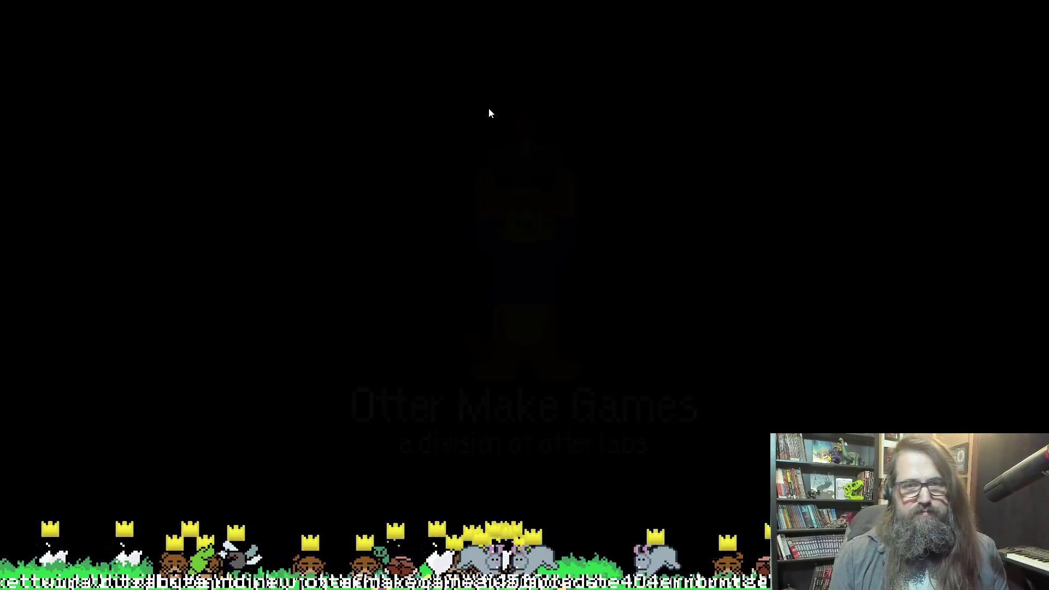
key(Down)
key(Return)
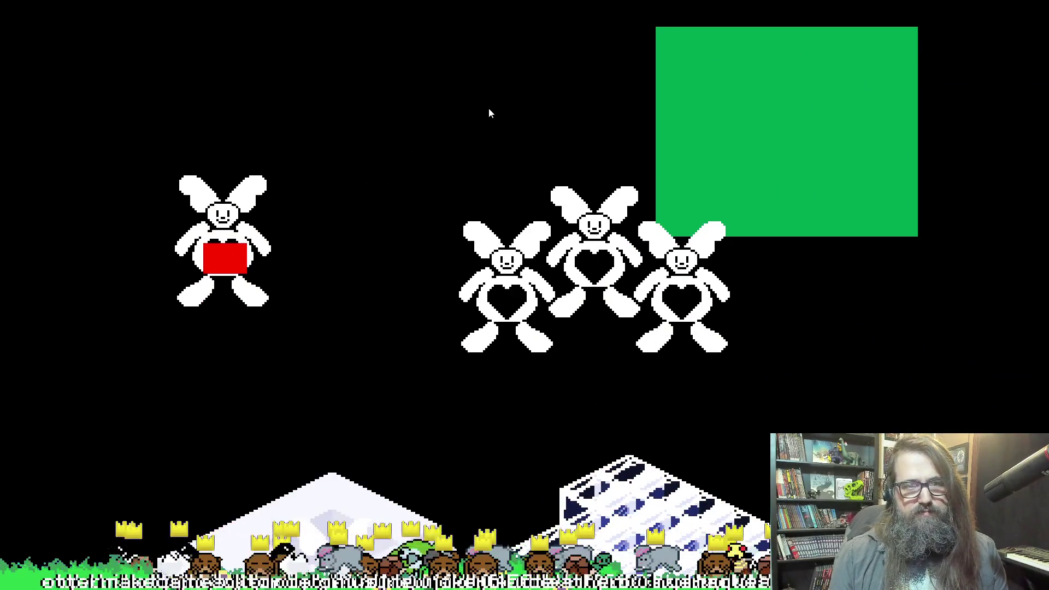
key(Escape)
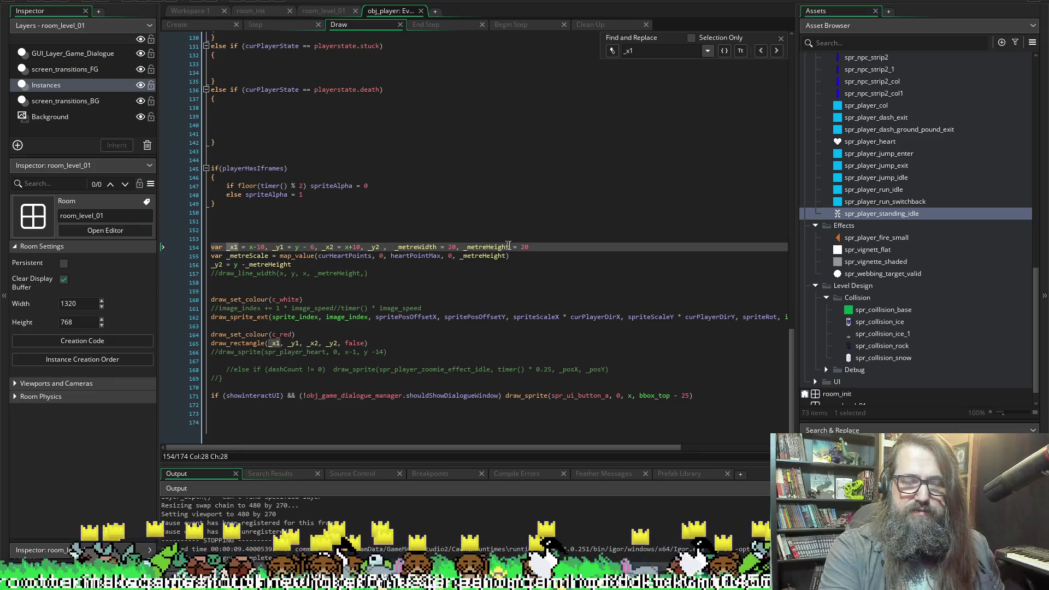
Change _metreHeight from 20 to 22 on line 154 and test-run into the bunny scene.
click(534, 247)
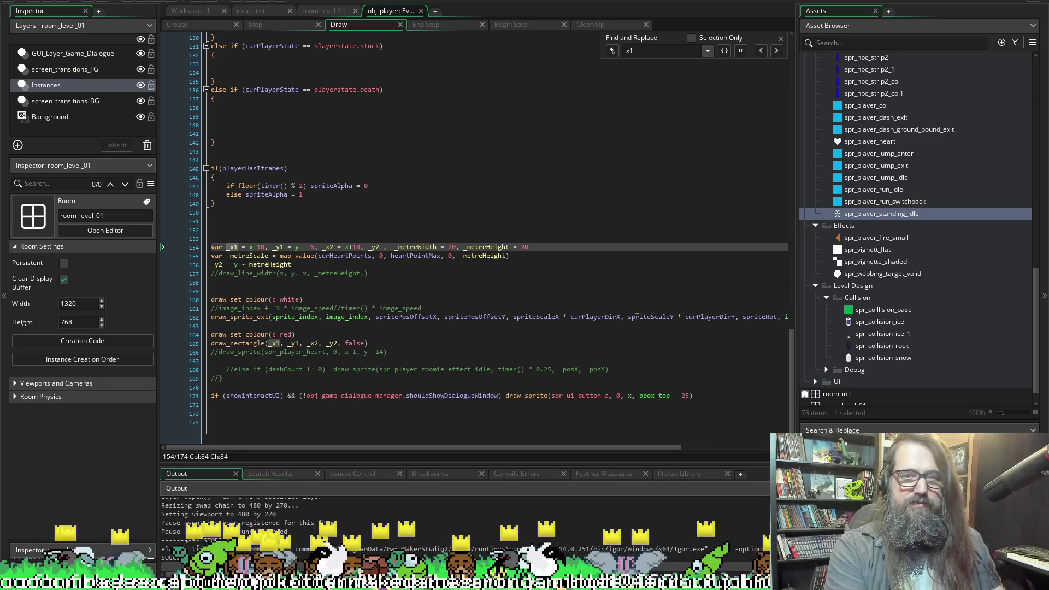
key(shift+Left)
key(shift+Left)
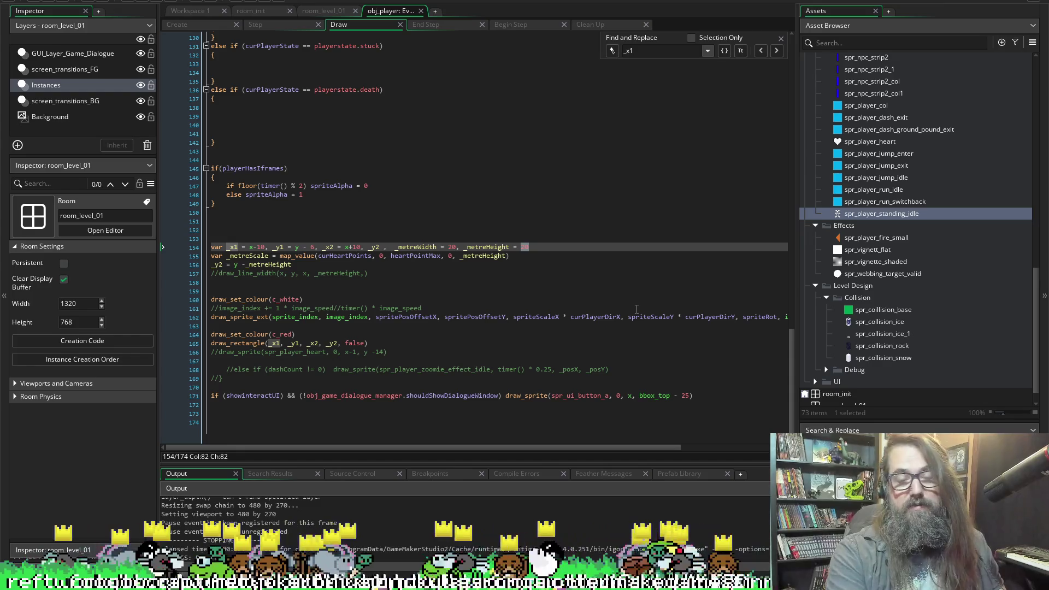
text(22)
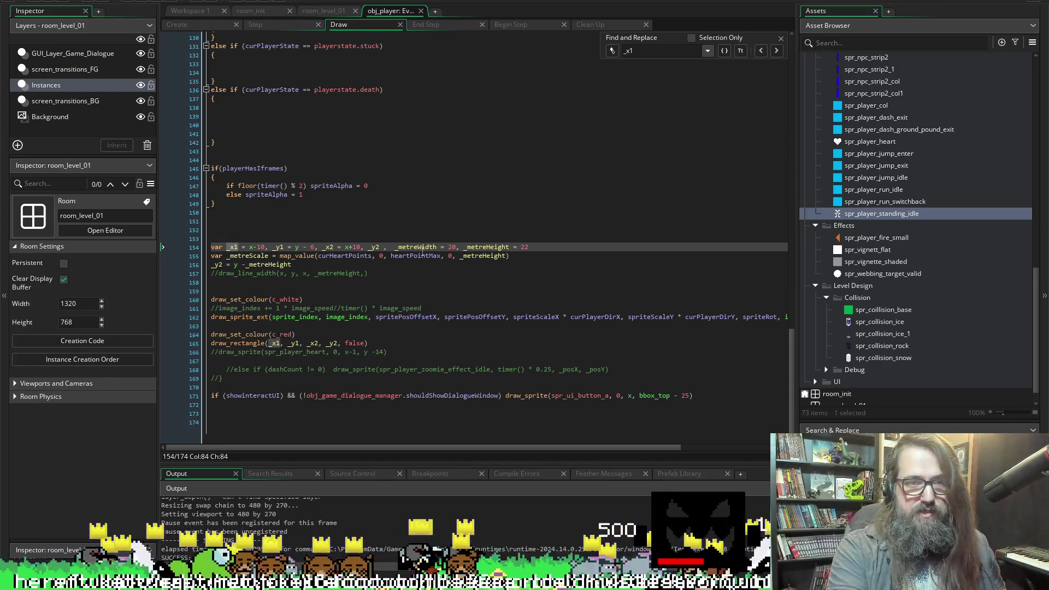
click(141, 0)
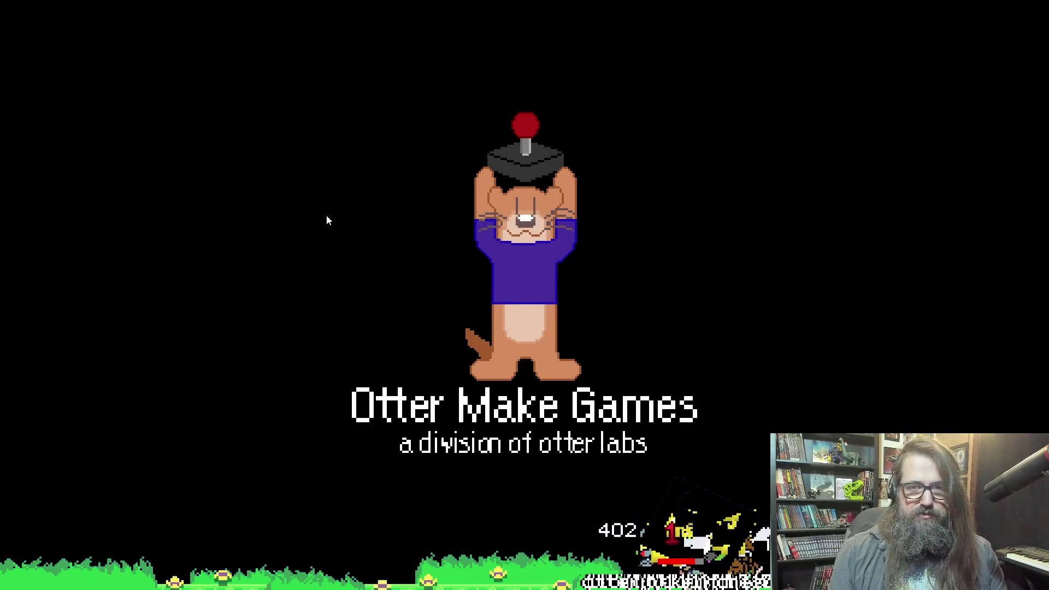
key(Return)
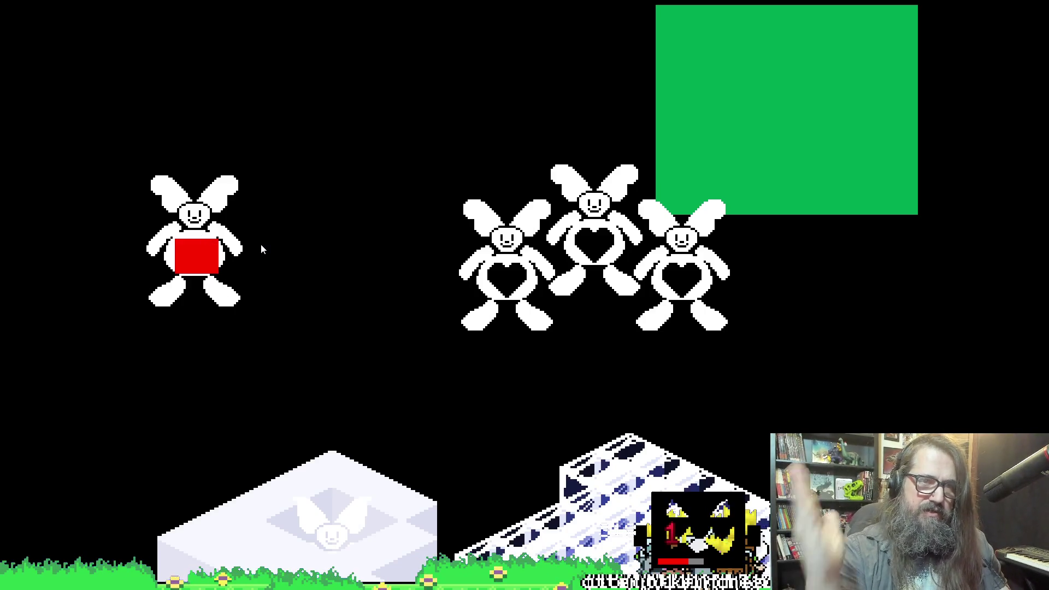
key(alt+Tab)
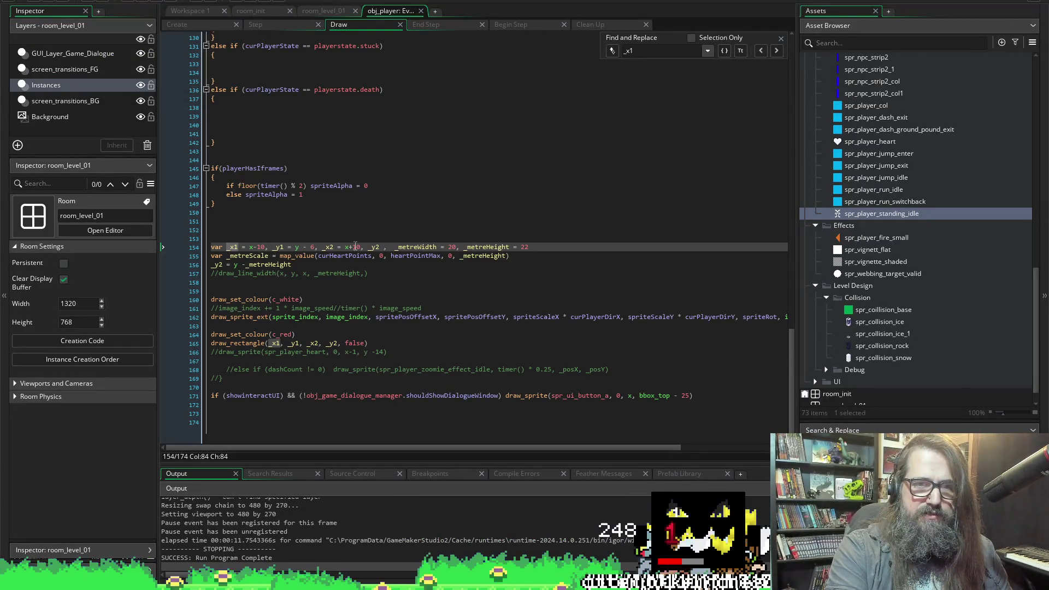
Set _x1 to x-7, save, and test-run into the bunny scene to check the bar width.
text(5)
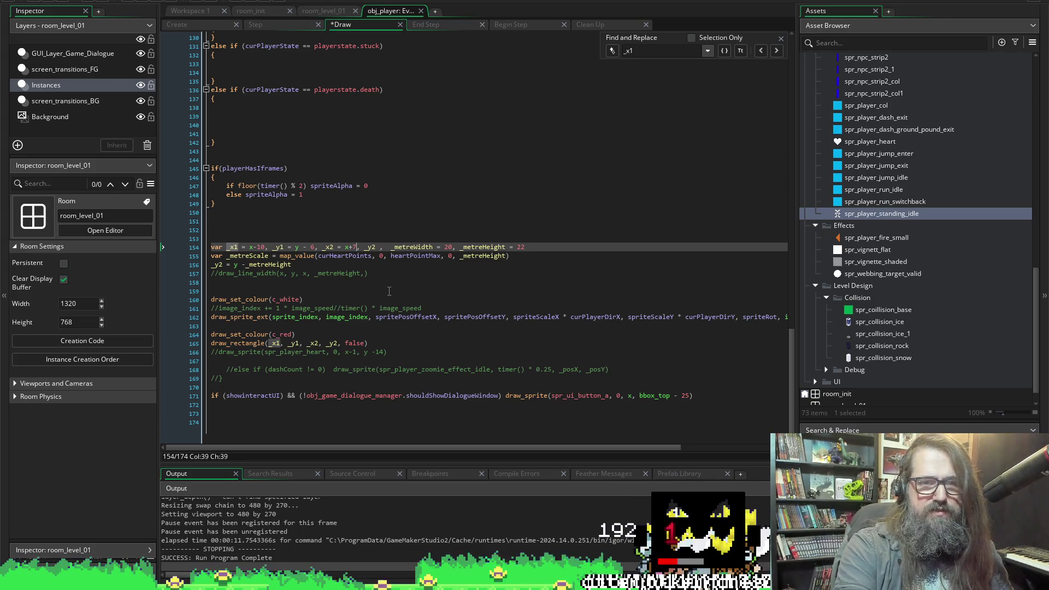
click(258, 247)
double_click(258, 246)
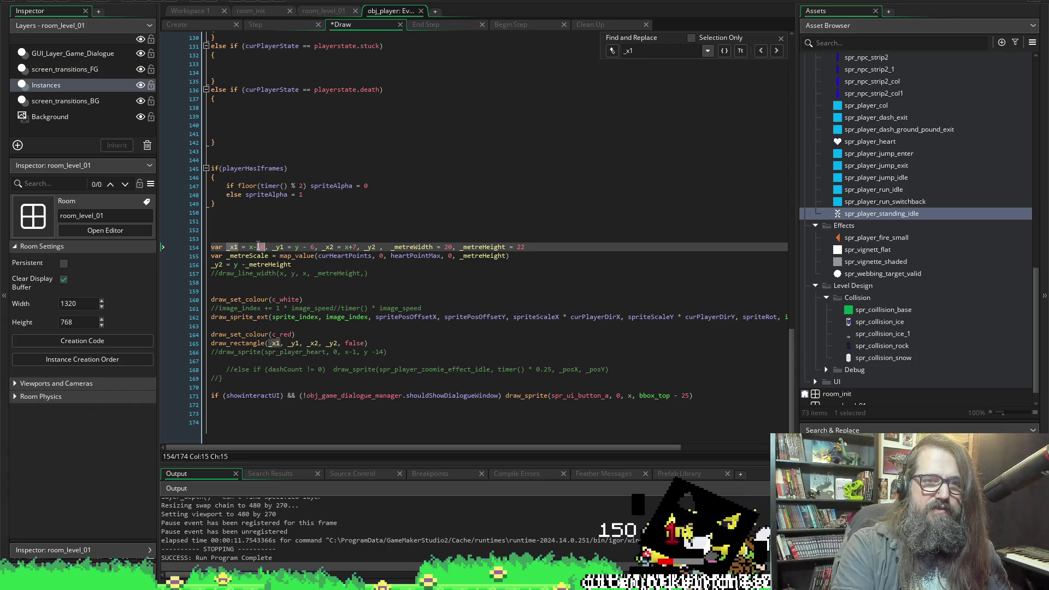
text(7)
key(ctrl+s)
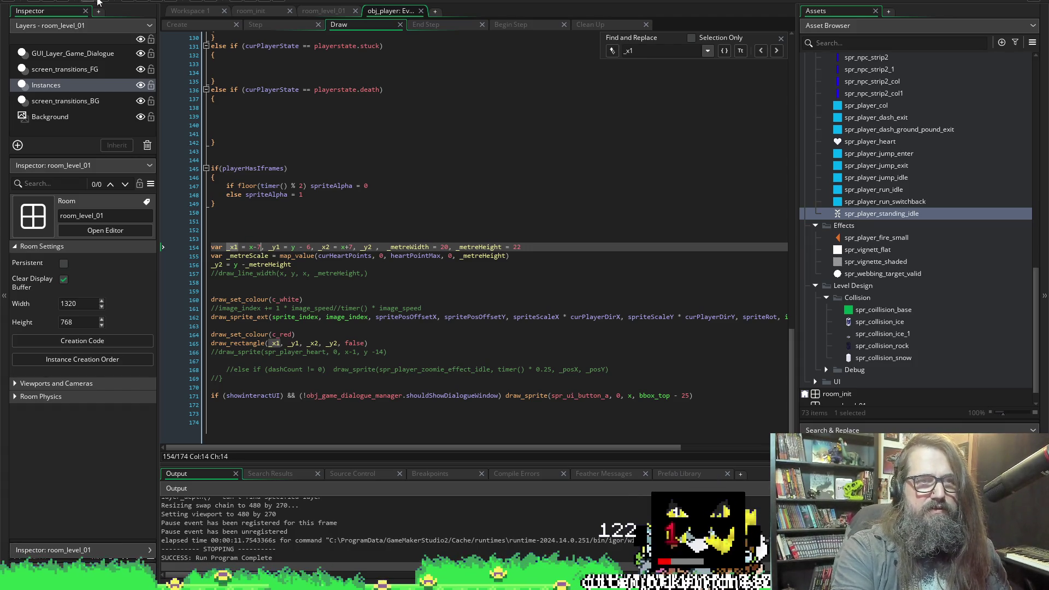
click(142, 4)
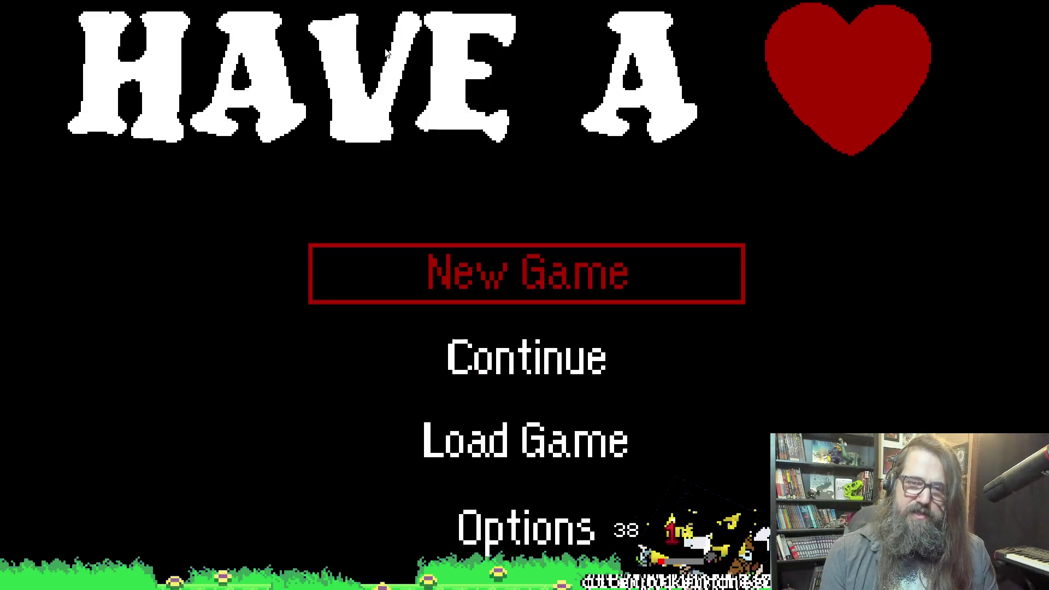
key(Down)
key(Return)
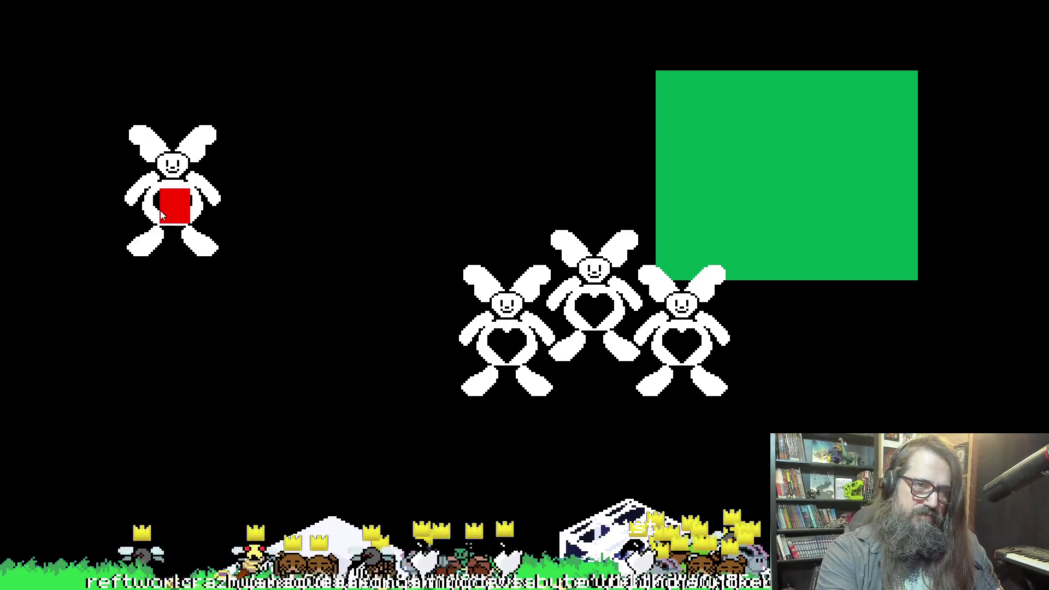
key(Escape)
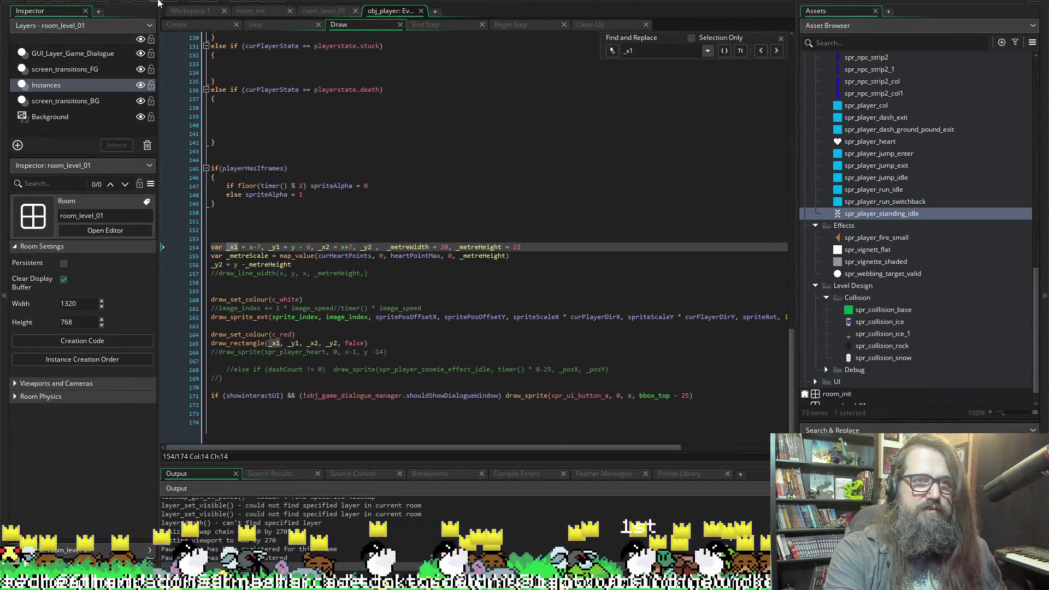
Retune _x1 to x-10, then x-9, relaunching the game up to its title menu.
click(240, 247)
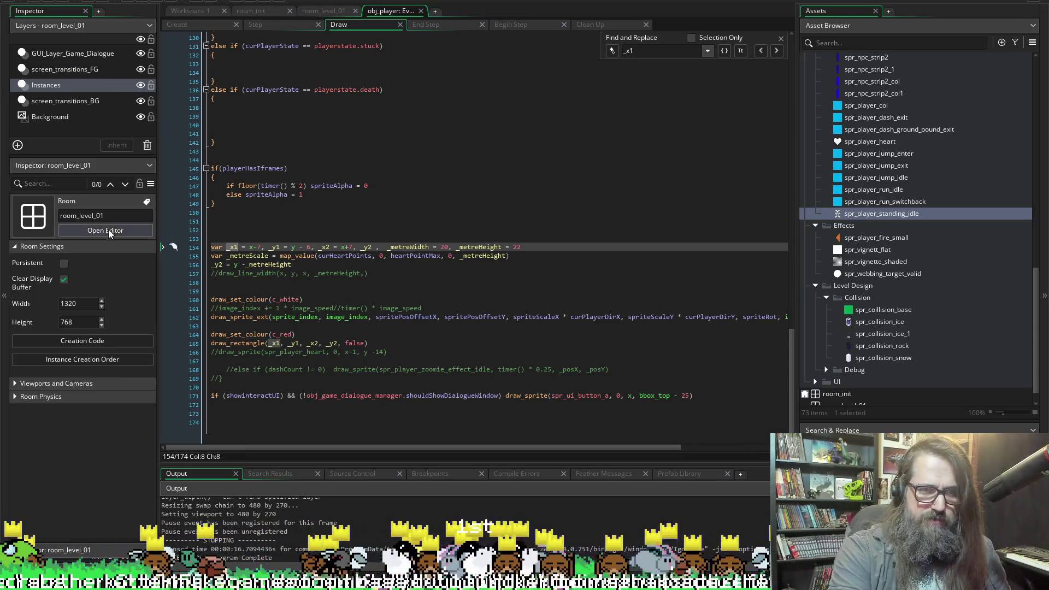
click(251, 247)
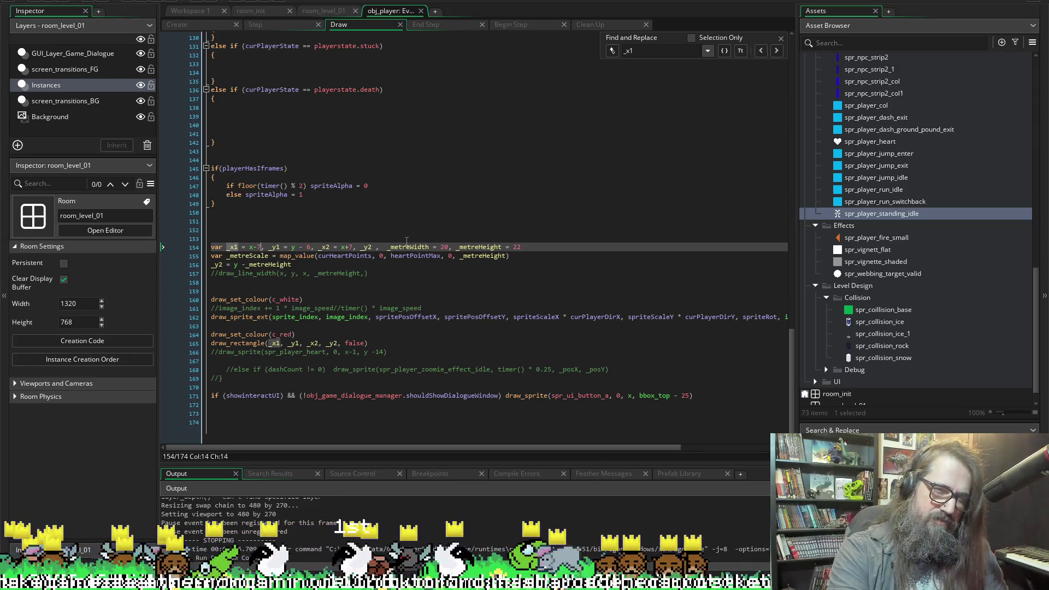
key(BackSpace)
text(10)
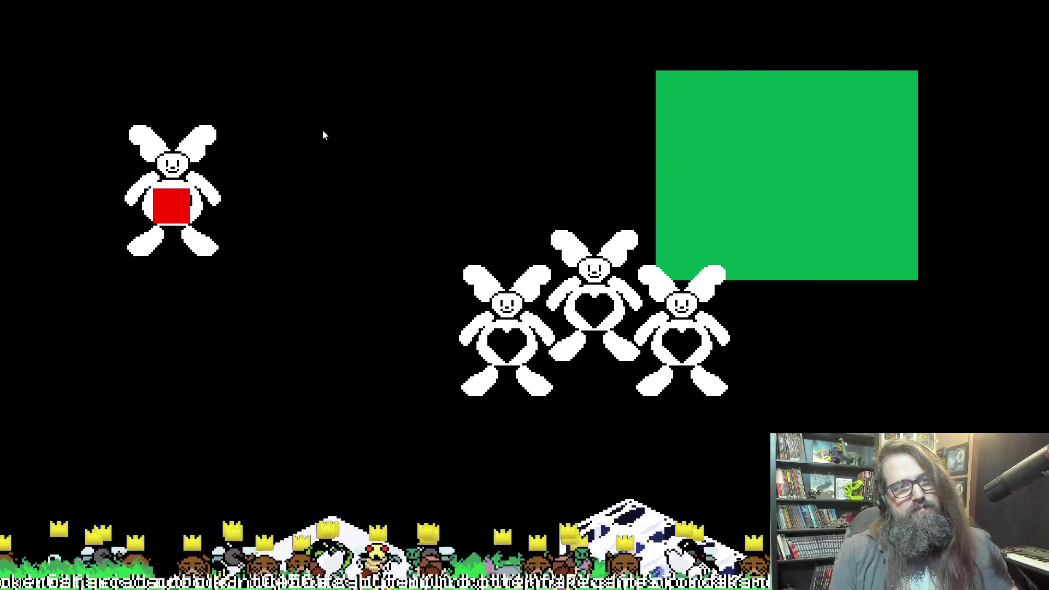
key(Escape)
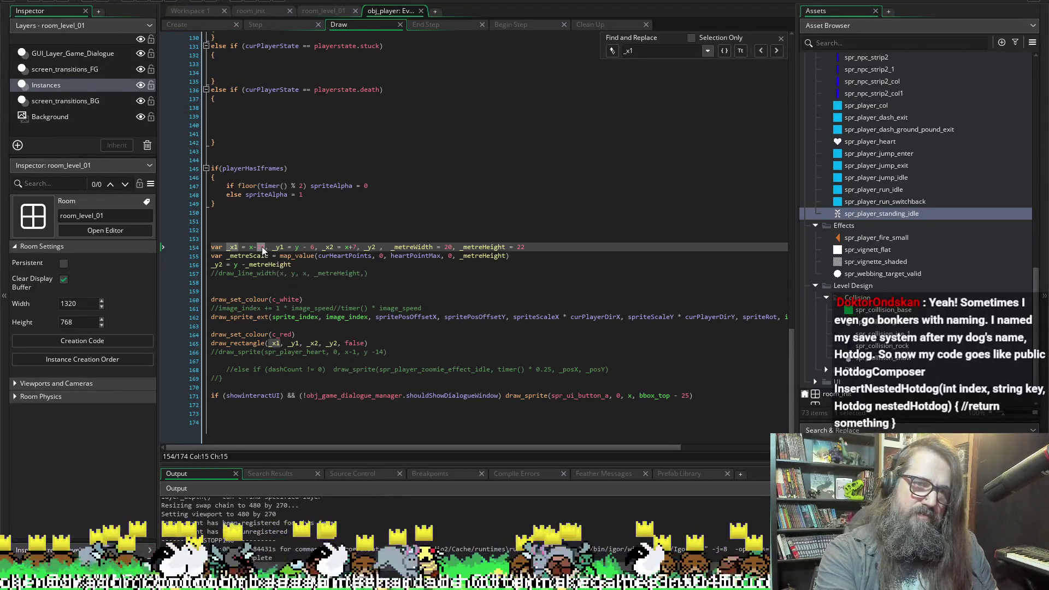
key(shift+Left)
key(shift+Left)
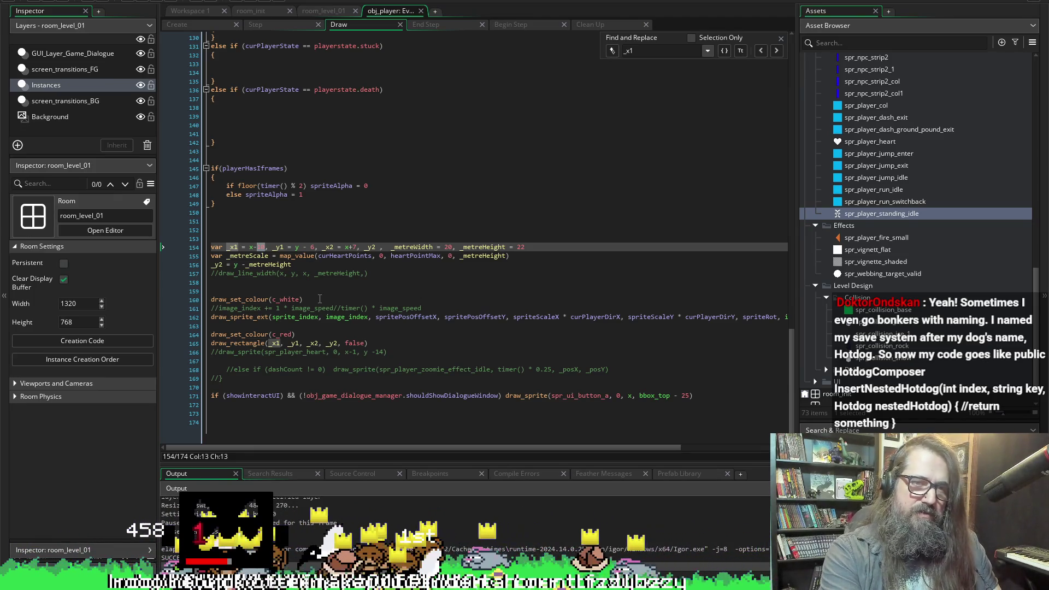
text(9)
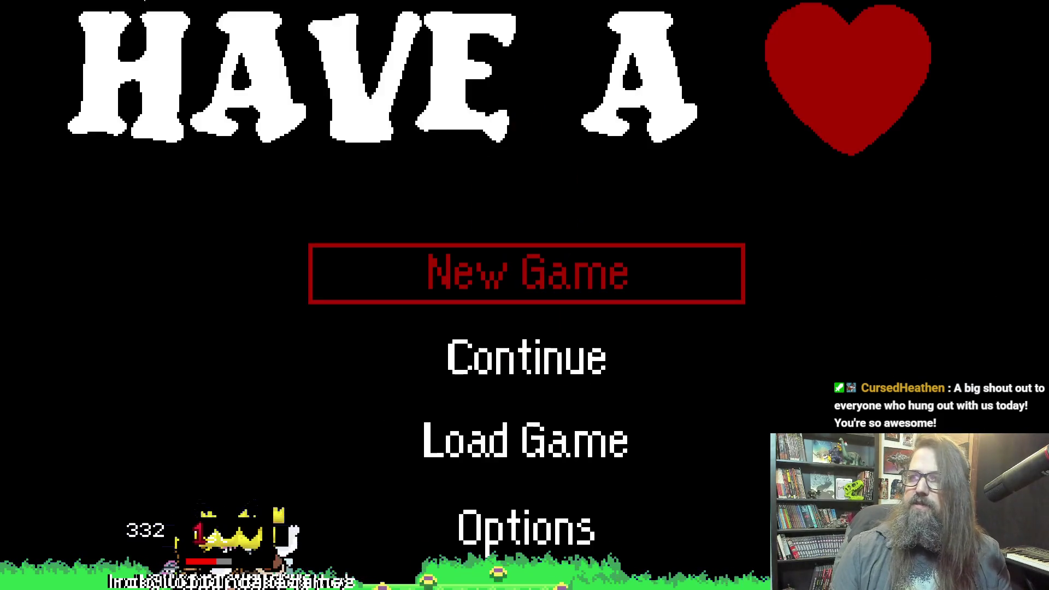
key(Down)
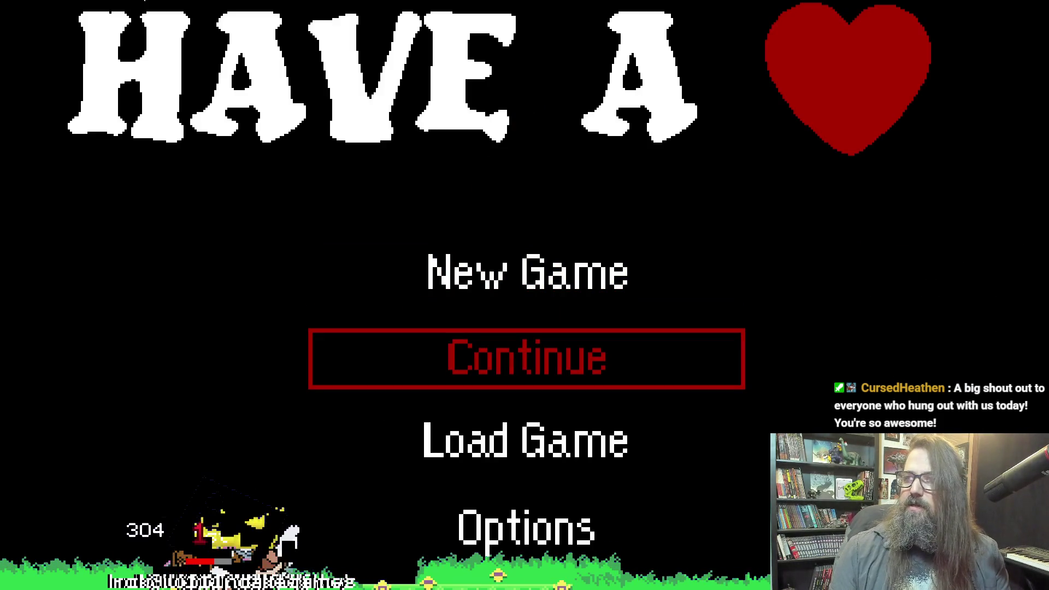
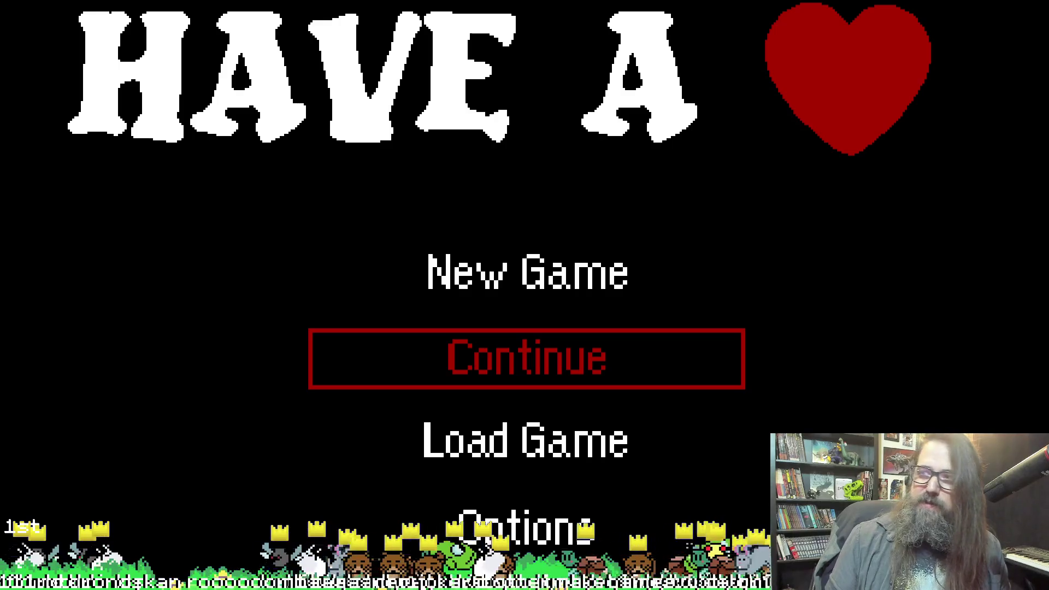
Continue the saved game to check the red square, then return to obj_player's Draw code.
key(Down)
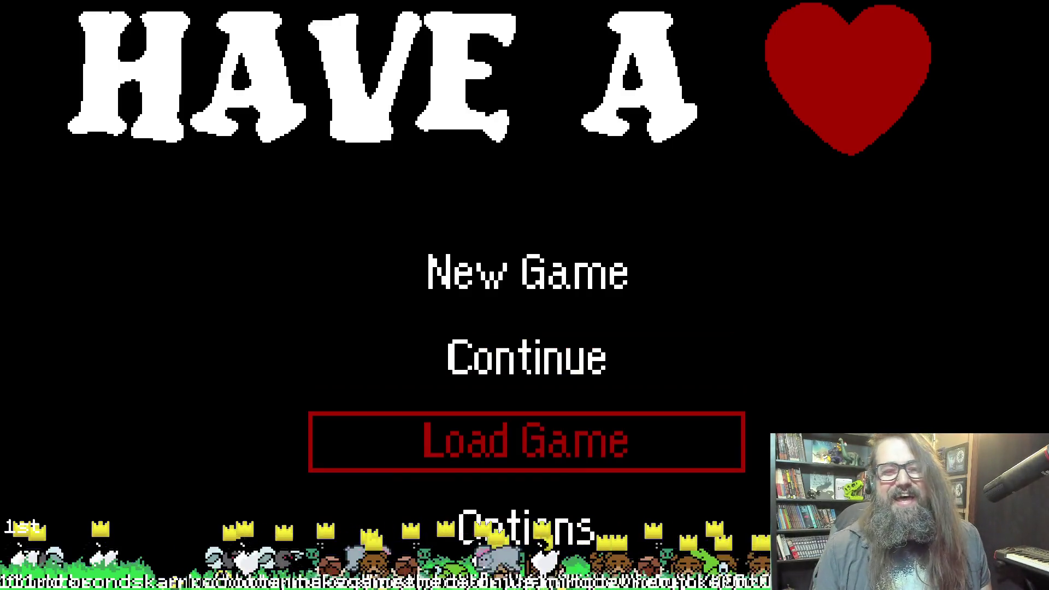
key(Up)
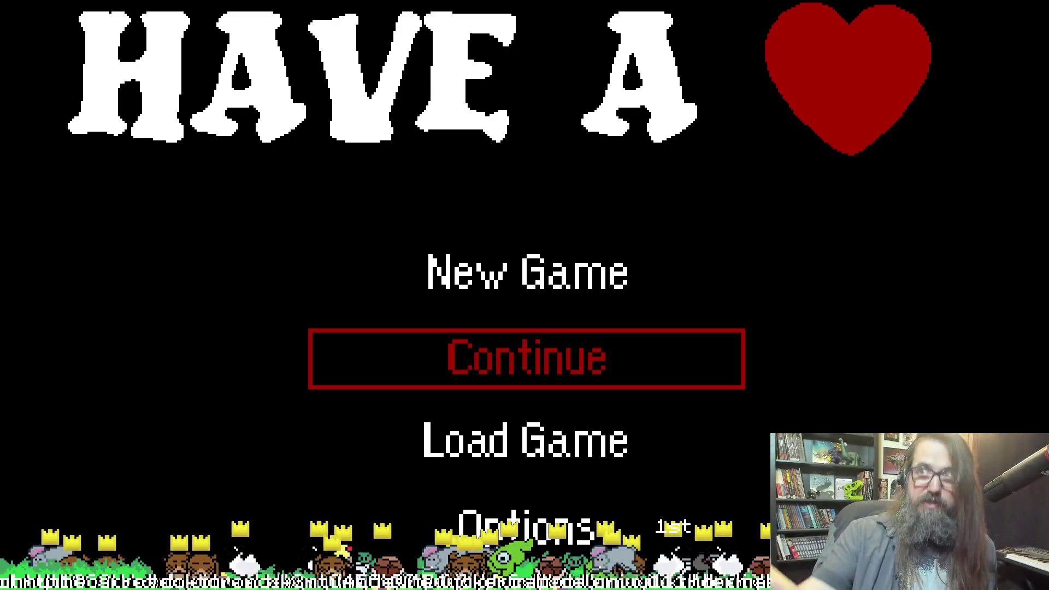
key(Down)
key(Up)
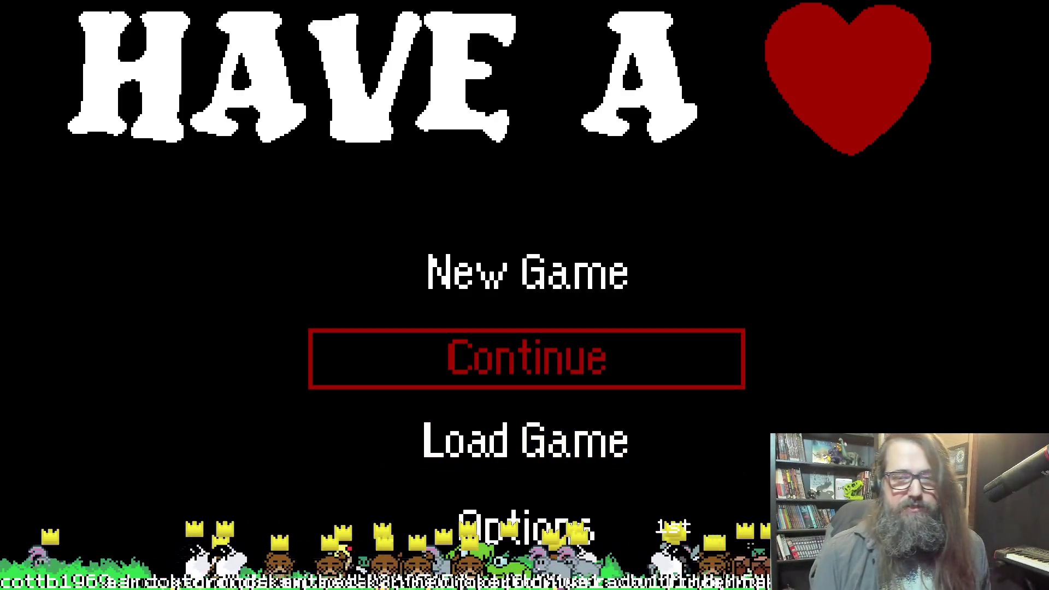
key(Return)
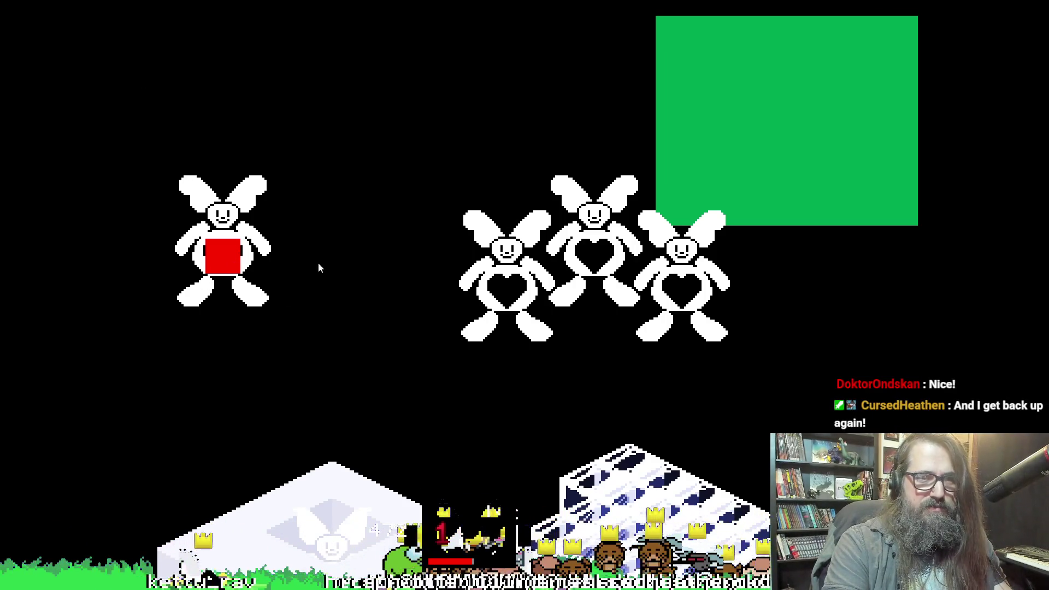
key(alt+Tab)
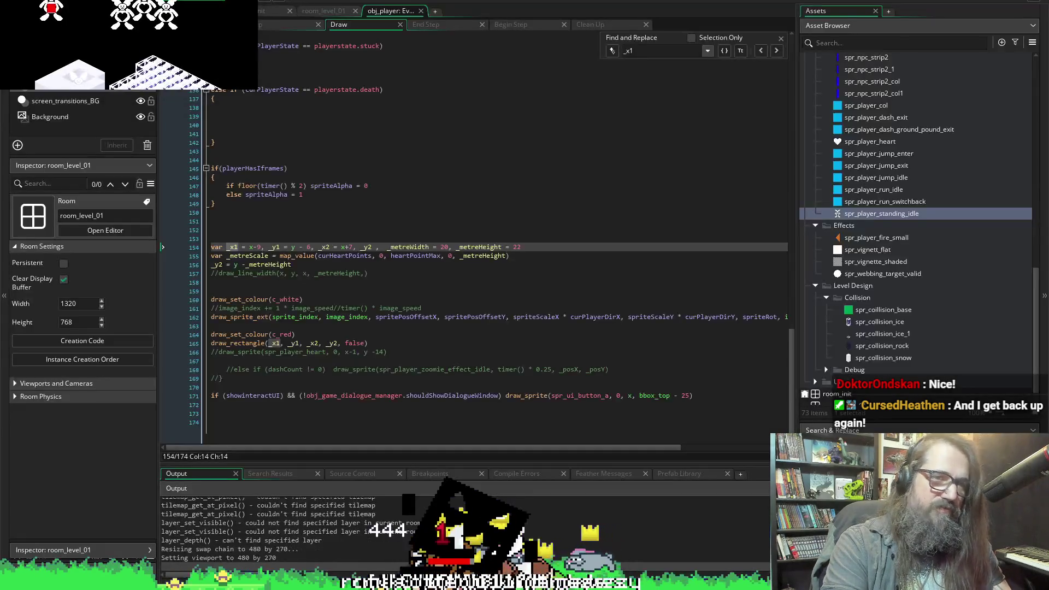
click(156, 2)
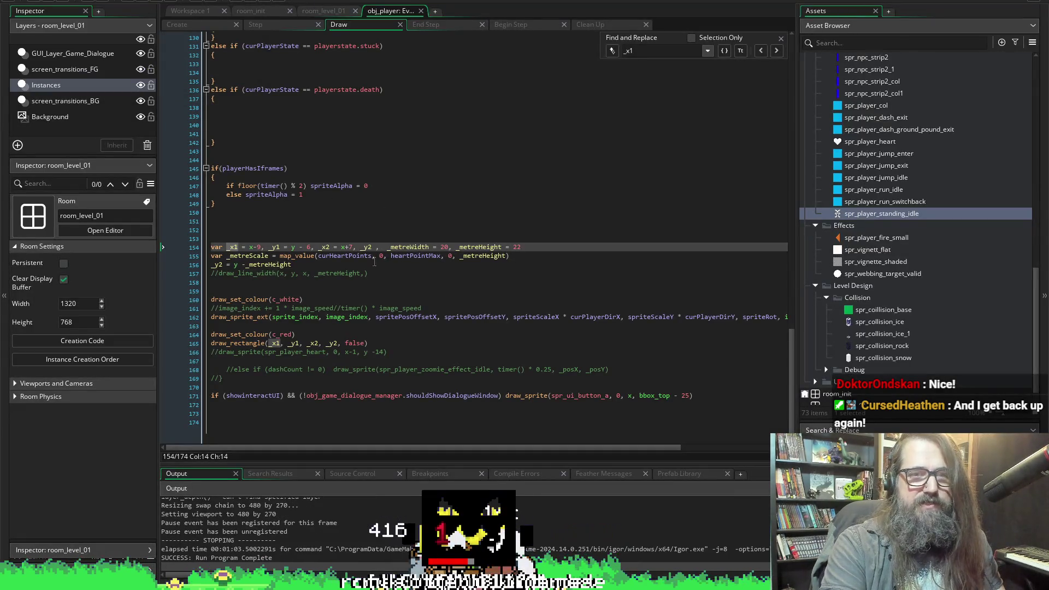
click(350, 247)
text(8)
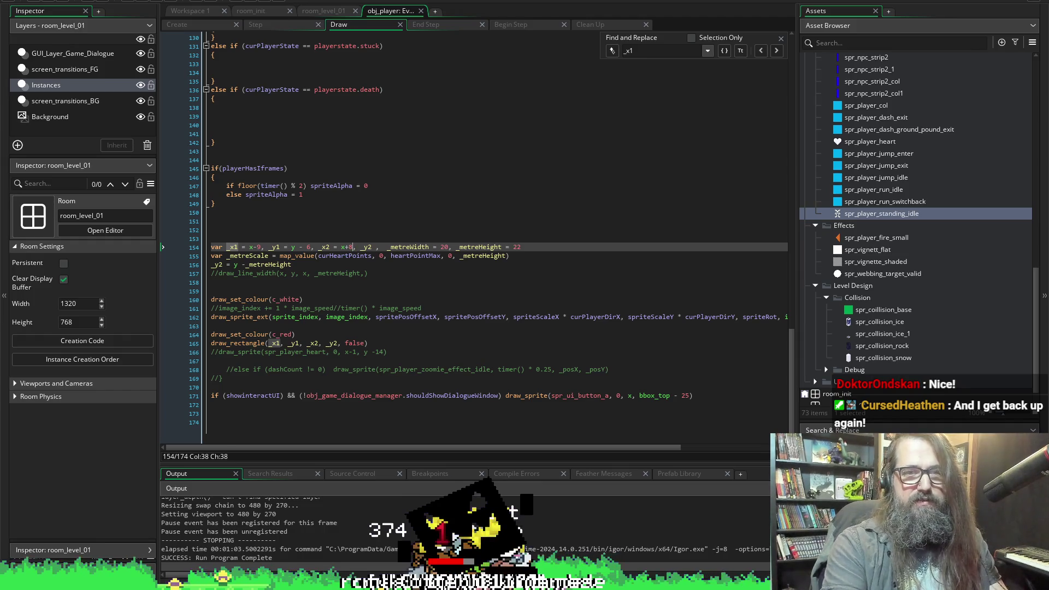
click(156, 4)
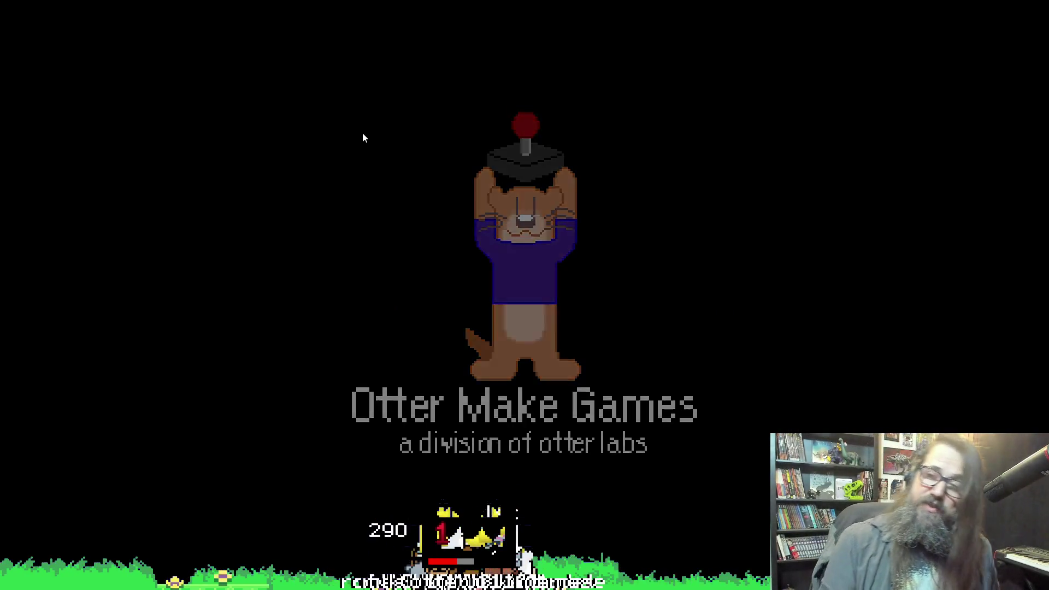
key(Down)
key(Return)
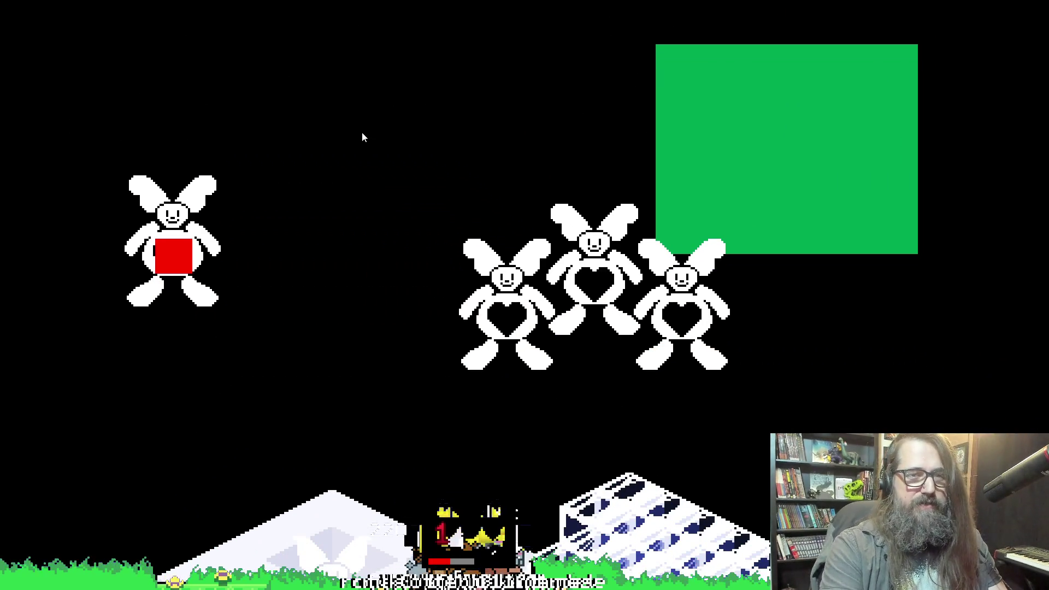
key(alt+Tab)
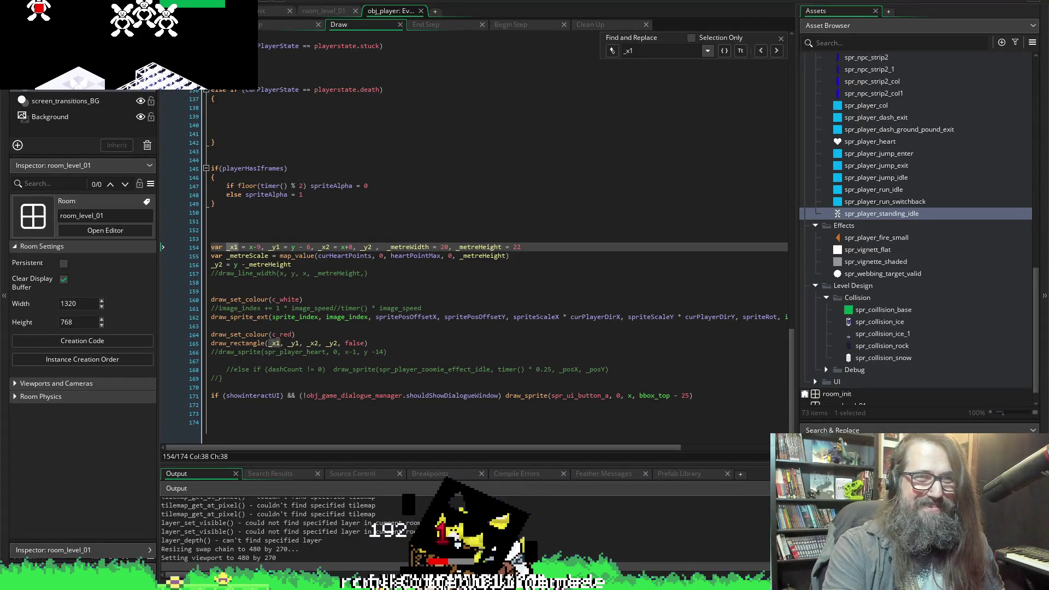
key(alt+Tab)
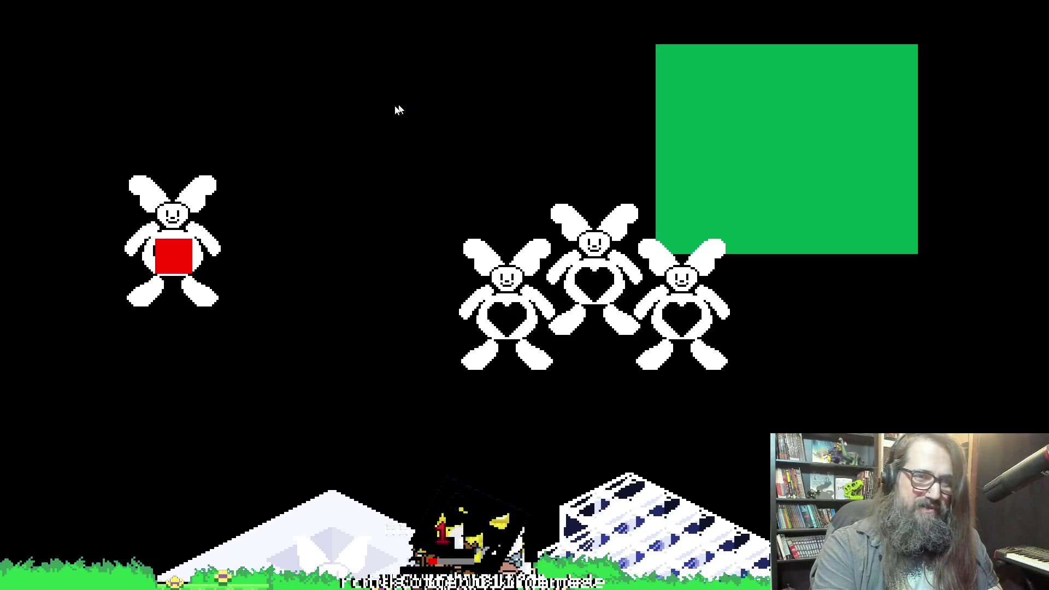
key(Escape)
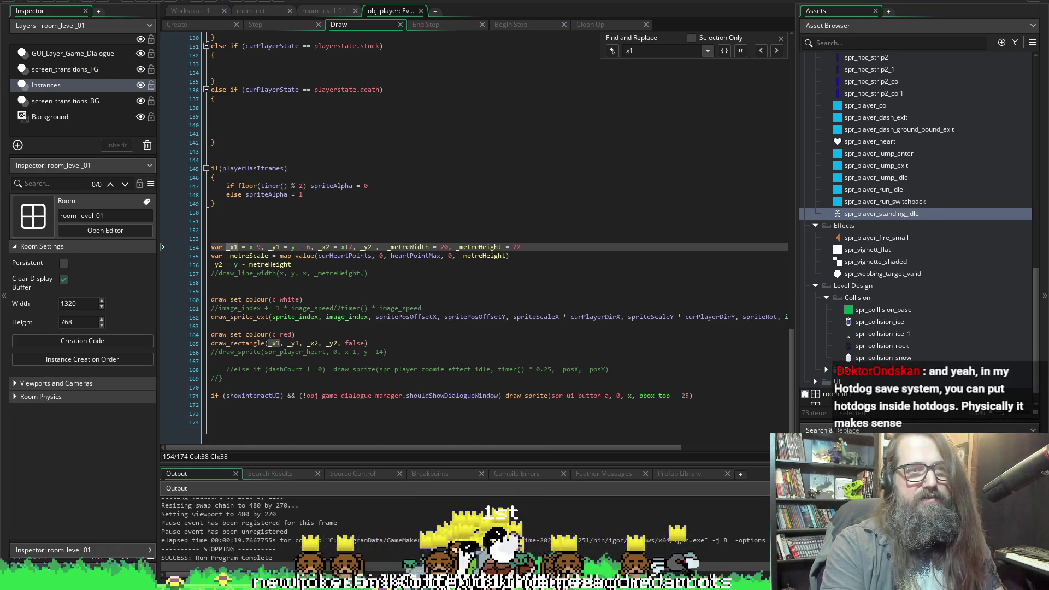
click(145, 1)
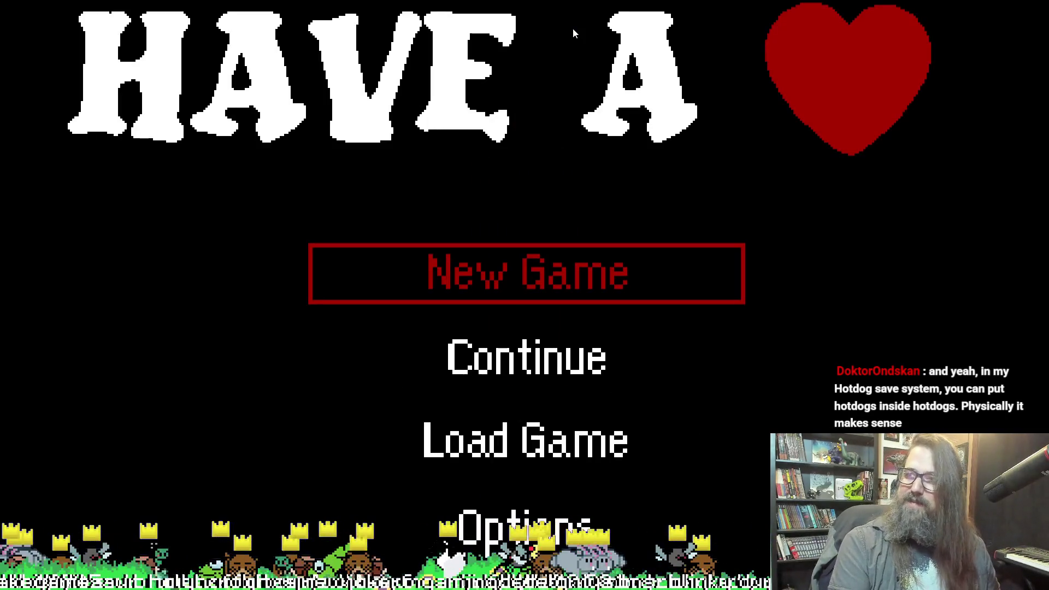
key(Down)
key(Return)
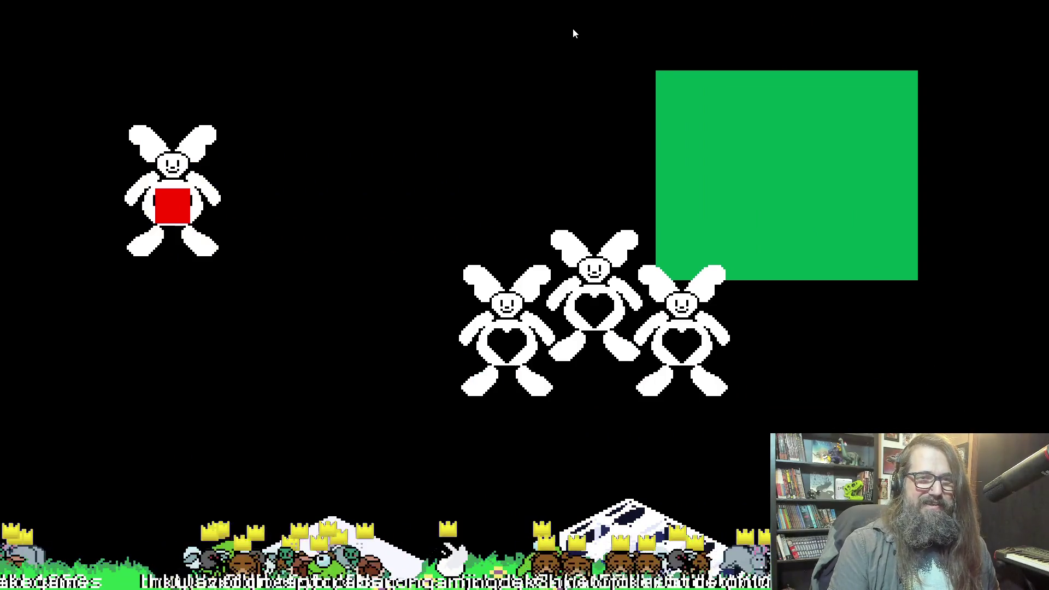
key(Escape)
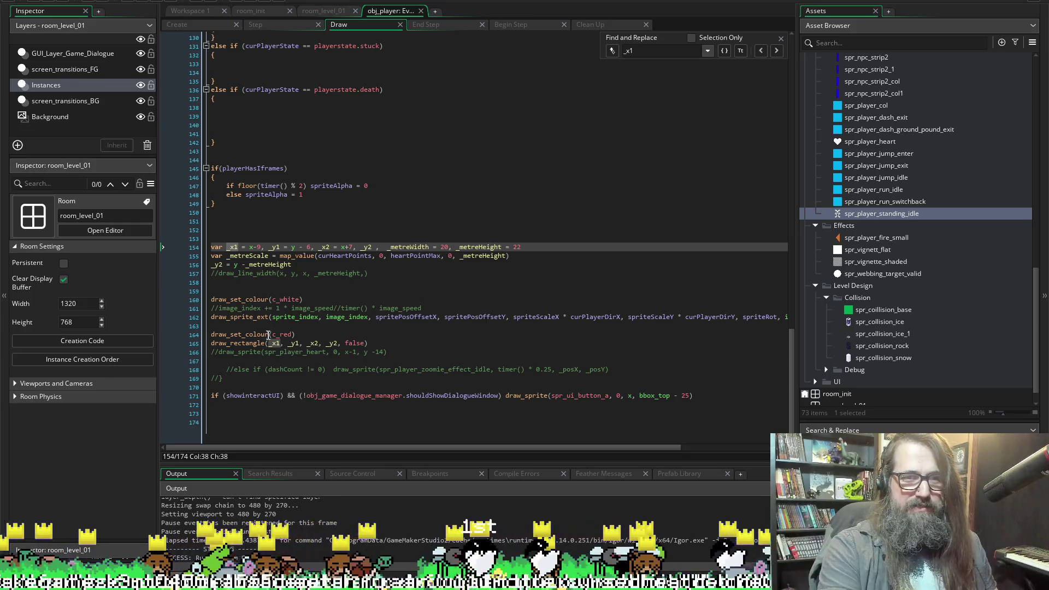
Move the c_red colour and draw_rectangle lines above draw_set_colour(c_white), then save.
mouse_move(376, 347)
mouse_down()
mouse_move(222, 337)
mouse_move(198, 322)
mouse_up()
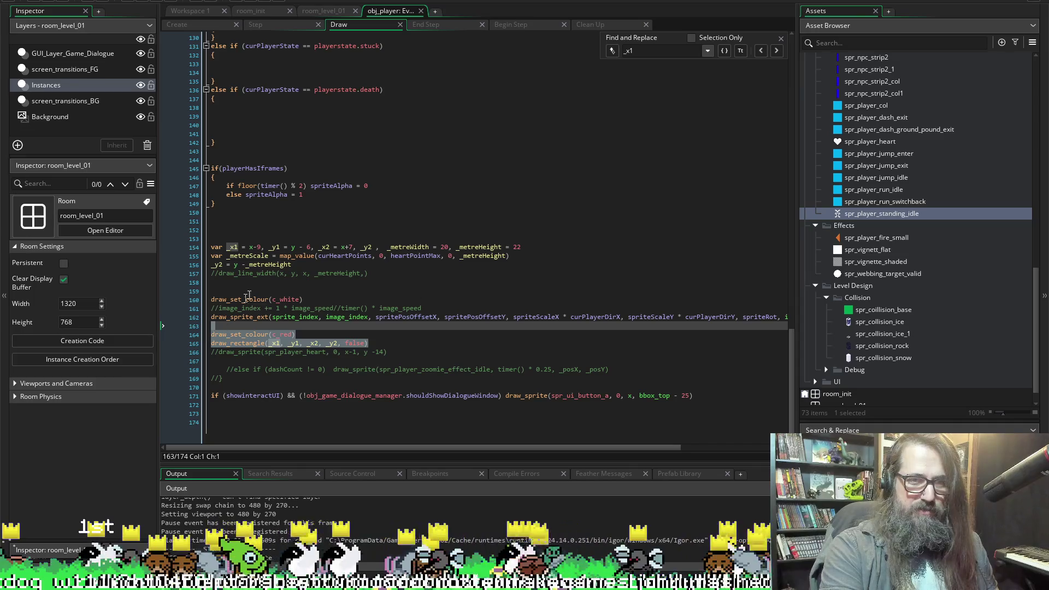
key(ctrl+x)
click(243, 299)
key(ctrl+v)
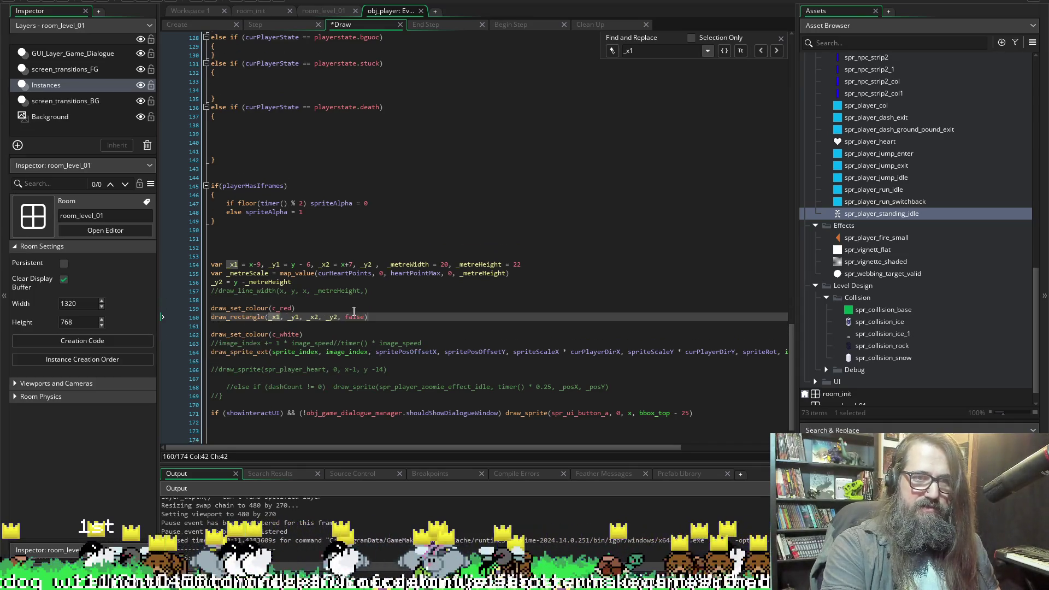
key(ctrl+s)
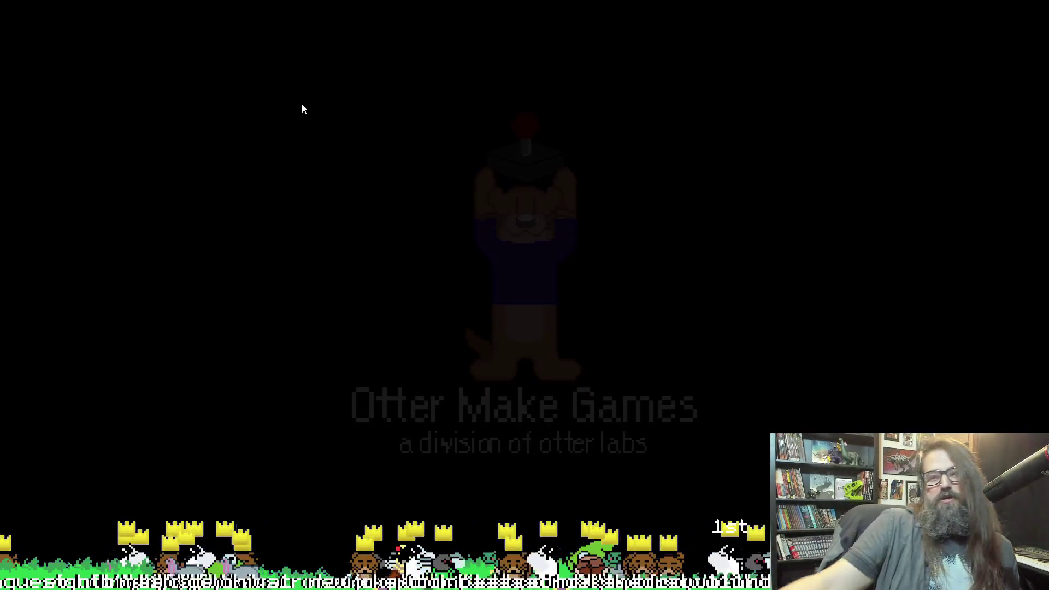
Test-run the saved game, walk the bunny around to check the red heart, then close it.
key(Down)
key(Return)
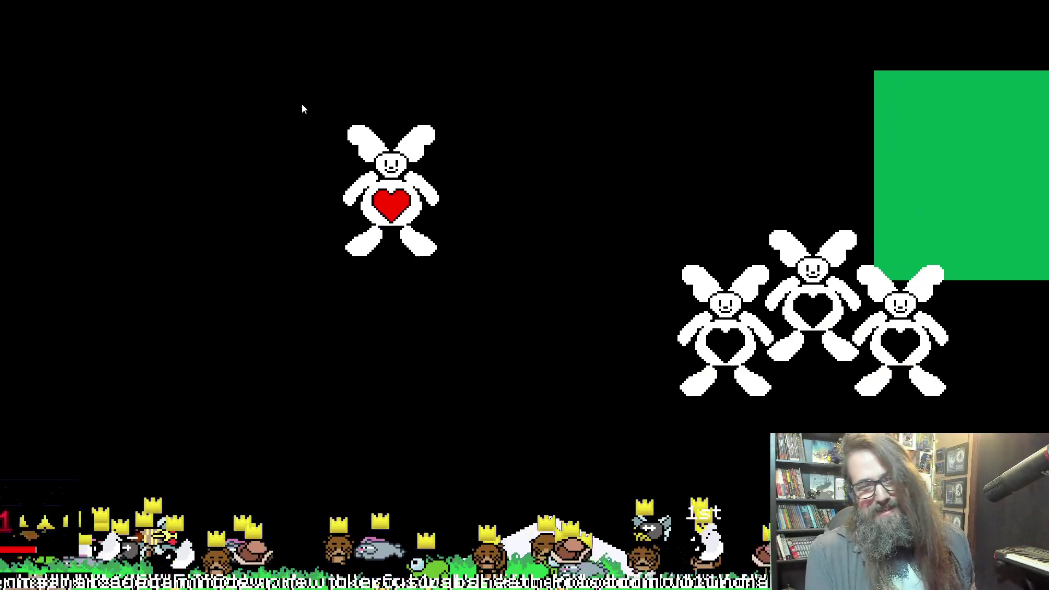
key(Right)
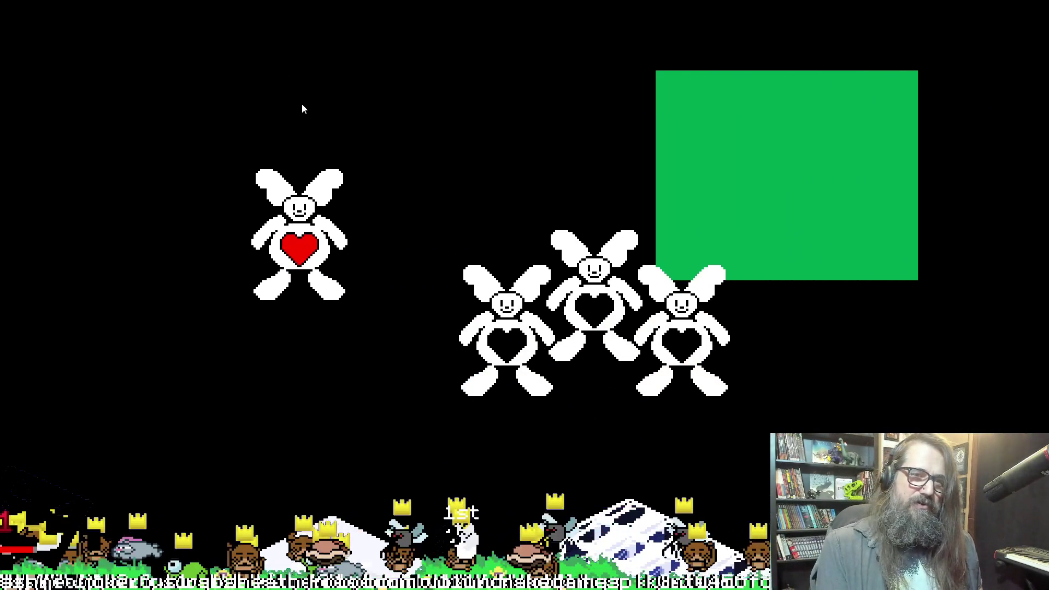
key(Down)
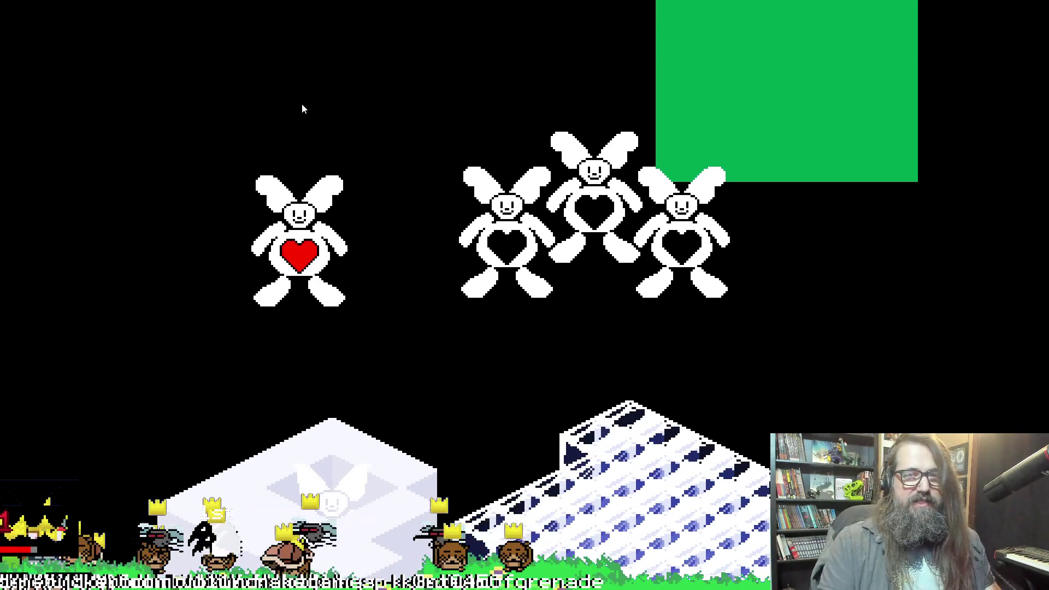
key(alt+Tab)
key(shift+F5)
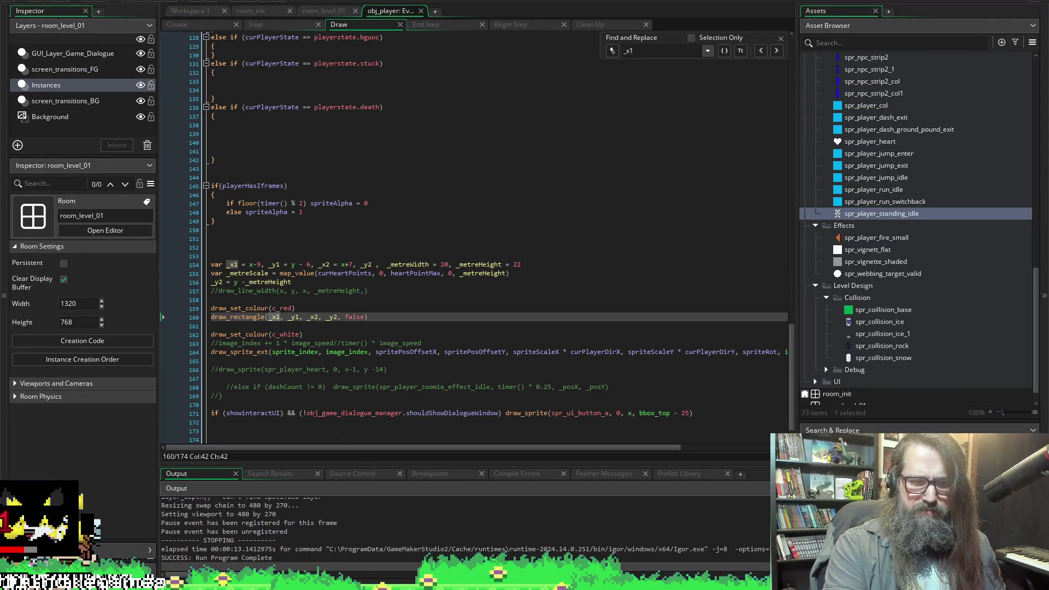
In Aseprite, sample the heart's dark red ab0000 as the current colour and select its hex value.
key(alt+Tab)
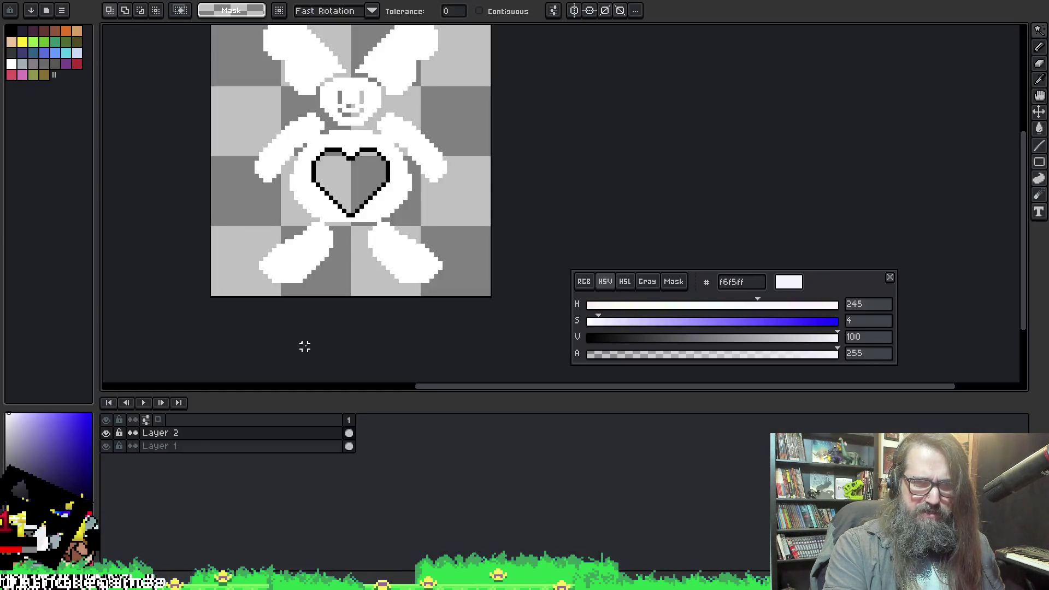
key(ctrl+v)
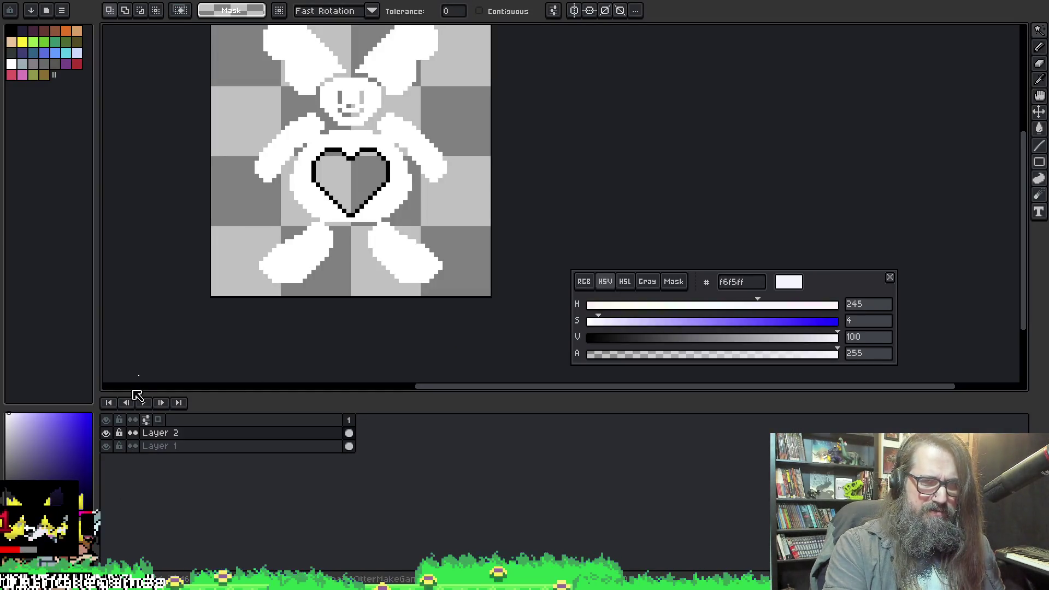
alt+click(350, 174)
key(Delete)
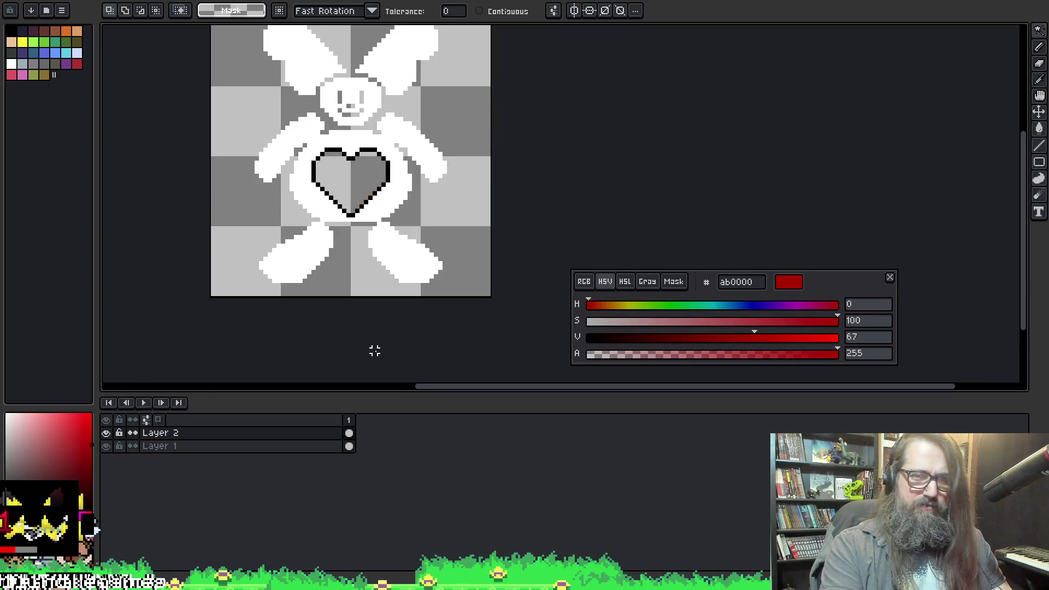
double_click(737, 282)
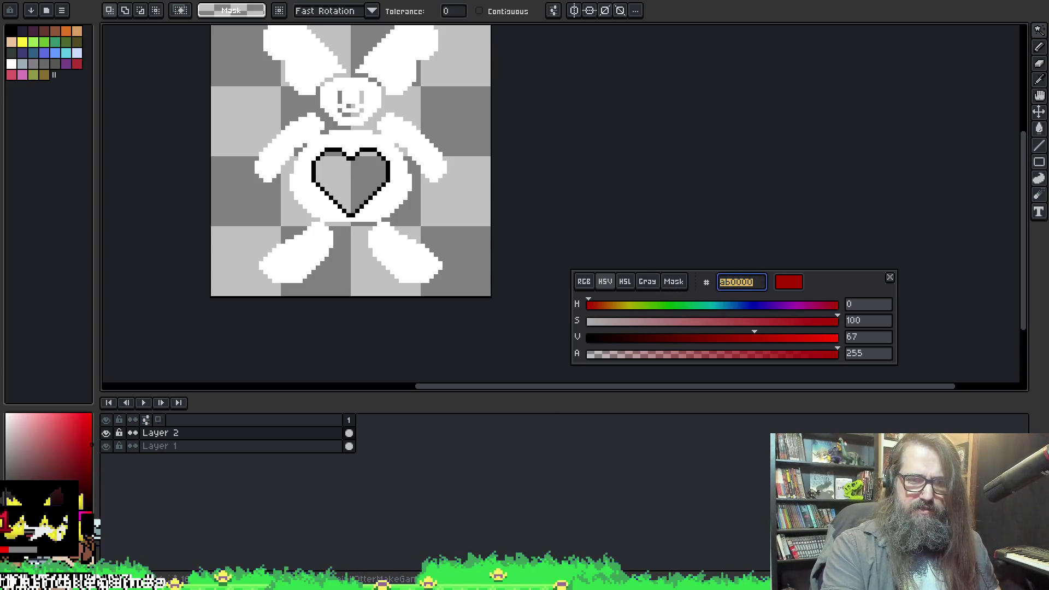
mouse_move(403, 582)
click(325, 536)
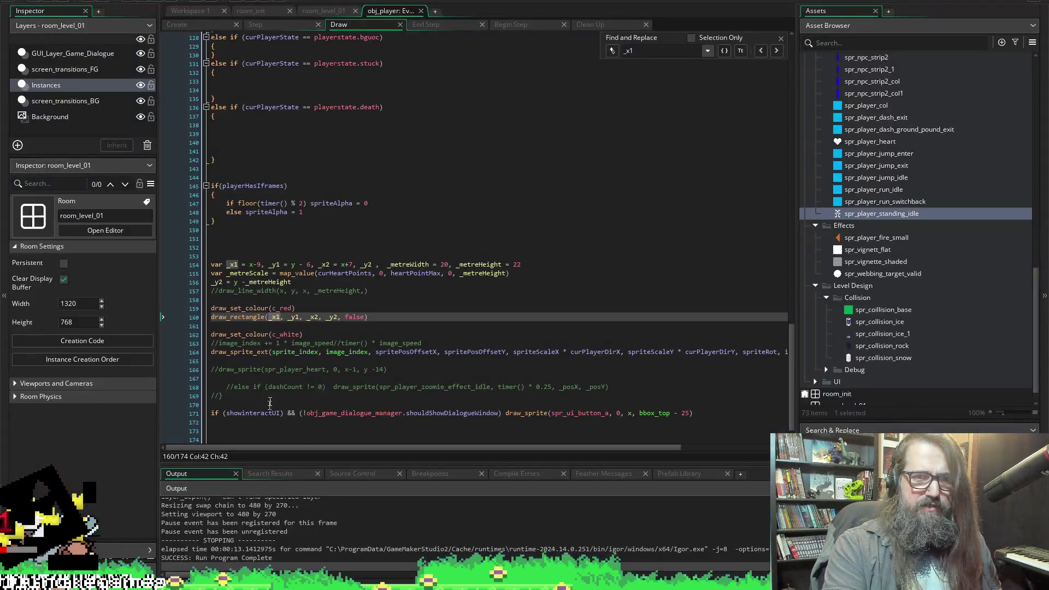
double_click(283, 308)
text(ab0000)
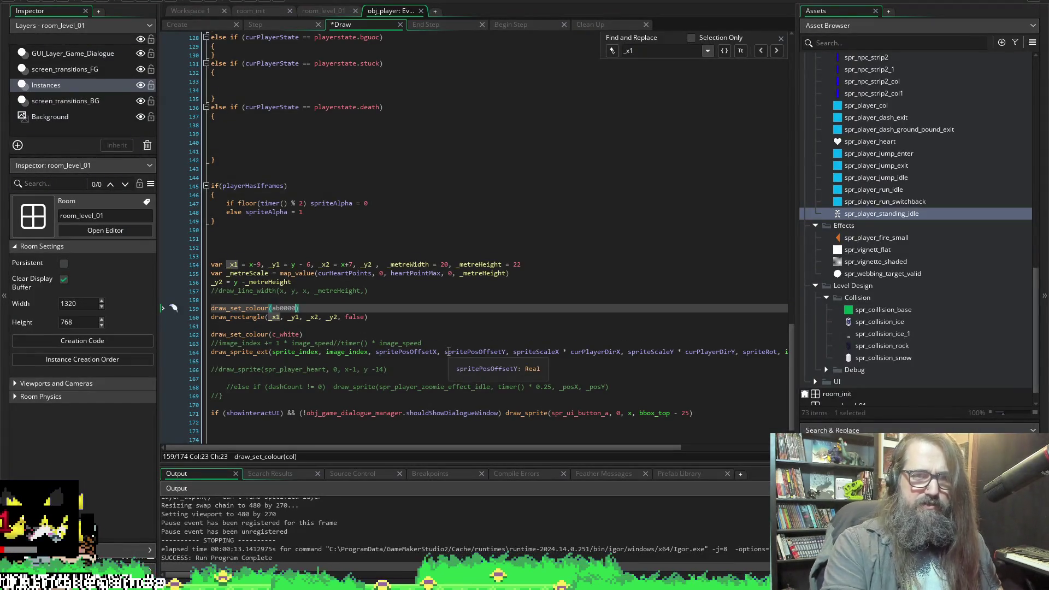
key(ctrl+v)
text(#ab0000)
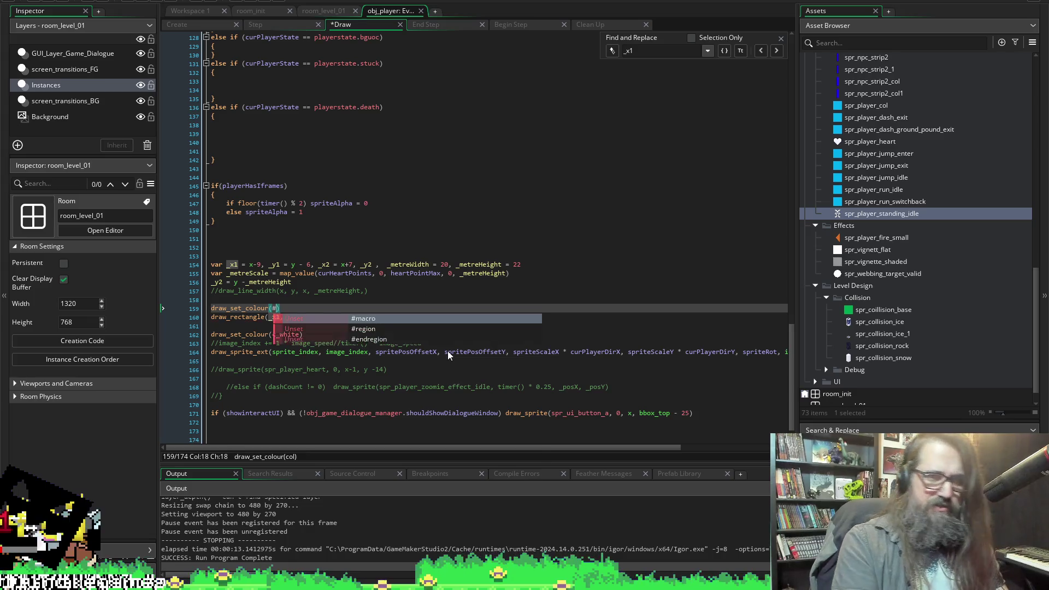
key(ctrl+s)
click(243, 124)
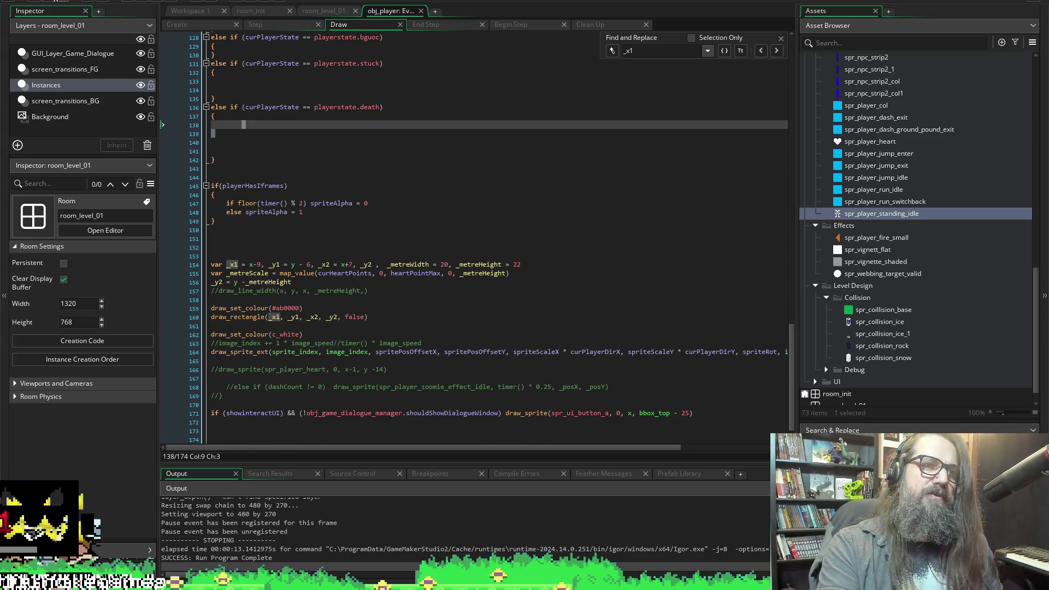
click(119, 1)
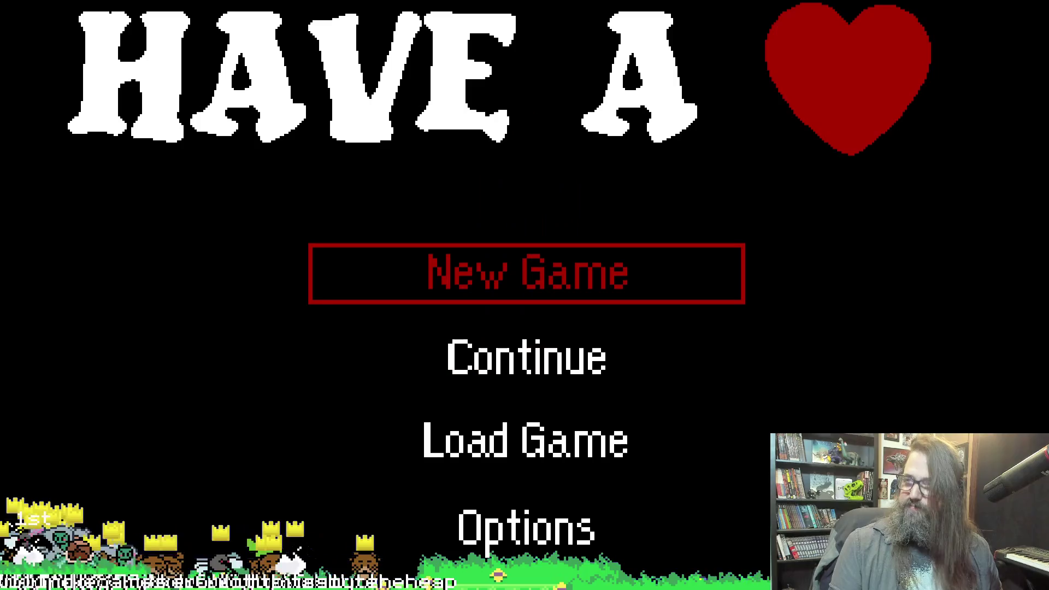
key(Down)
key(Return)
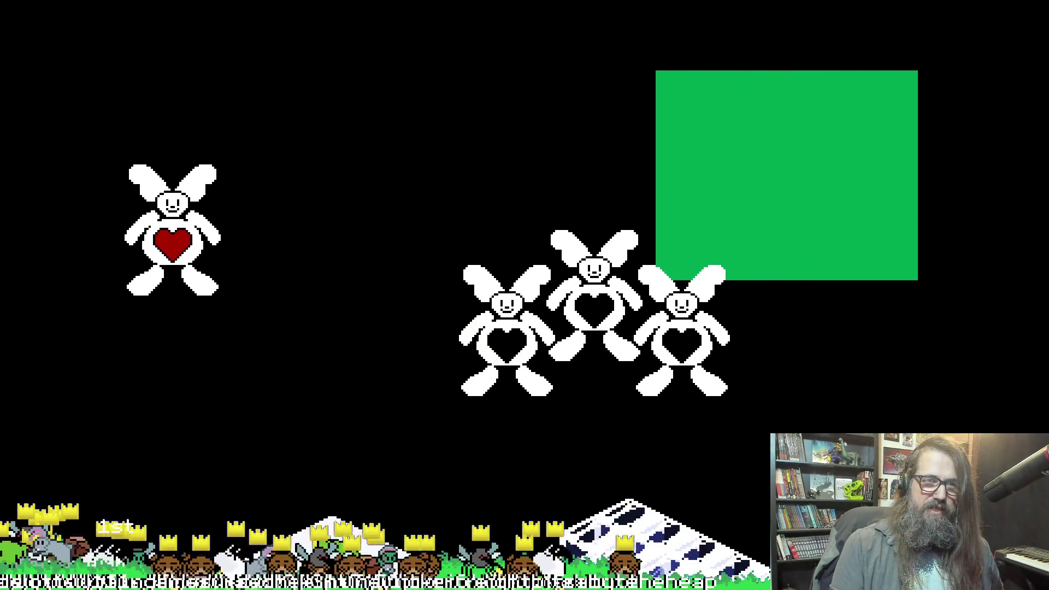
key(Left)
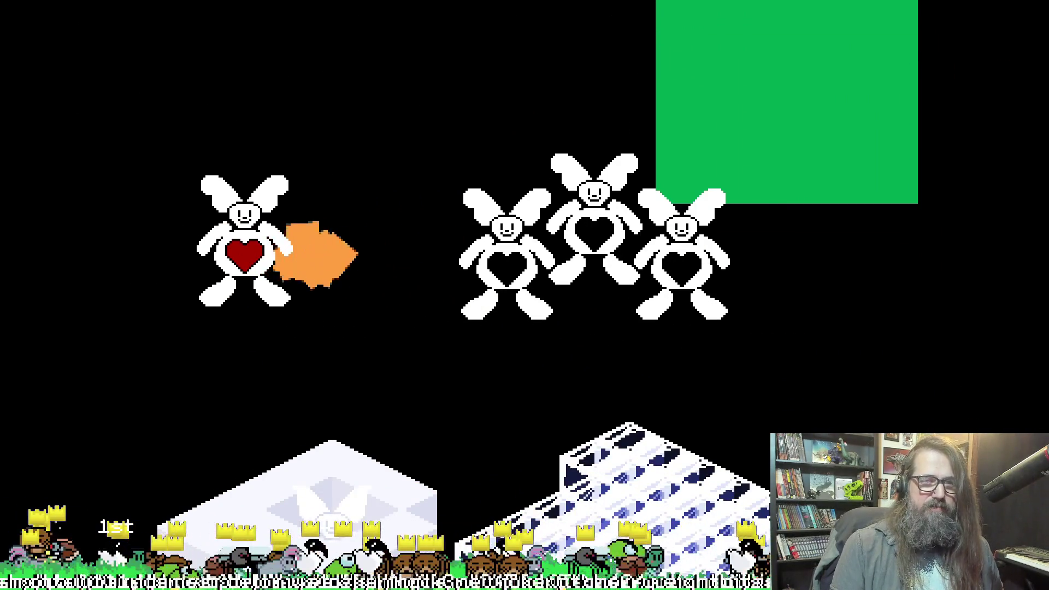
key(Right)
key(Up)
key(Down)
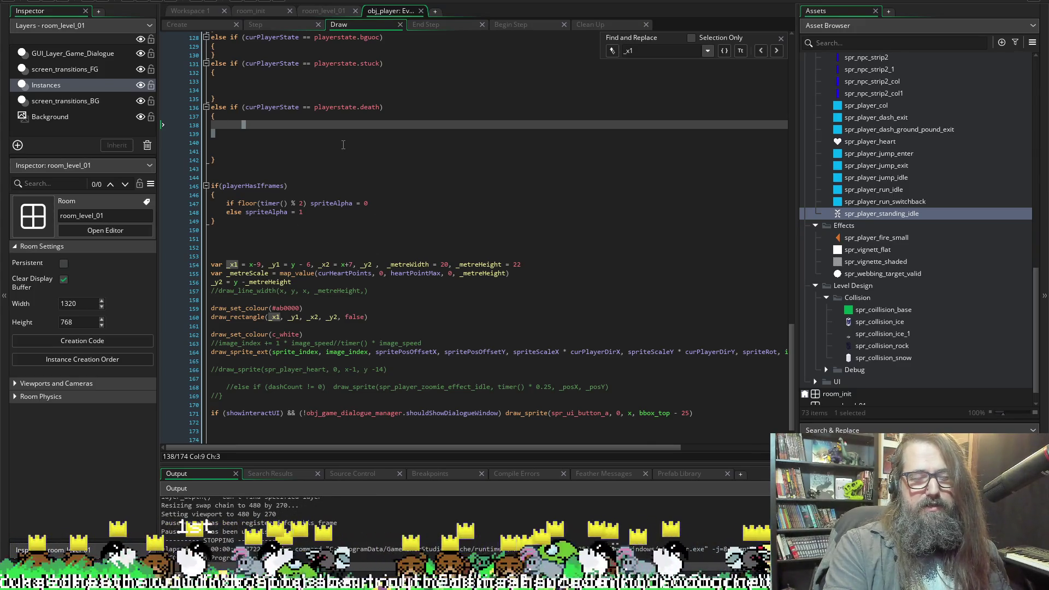
Select curHeartPoints in the Draw event's map_value call.
click(360, 307)
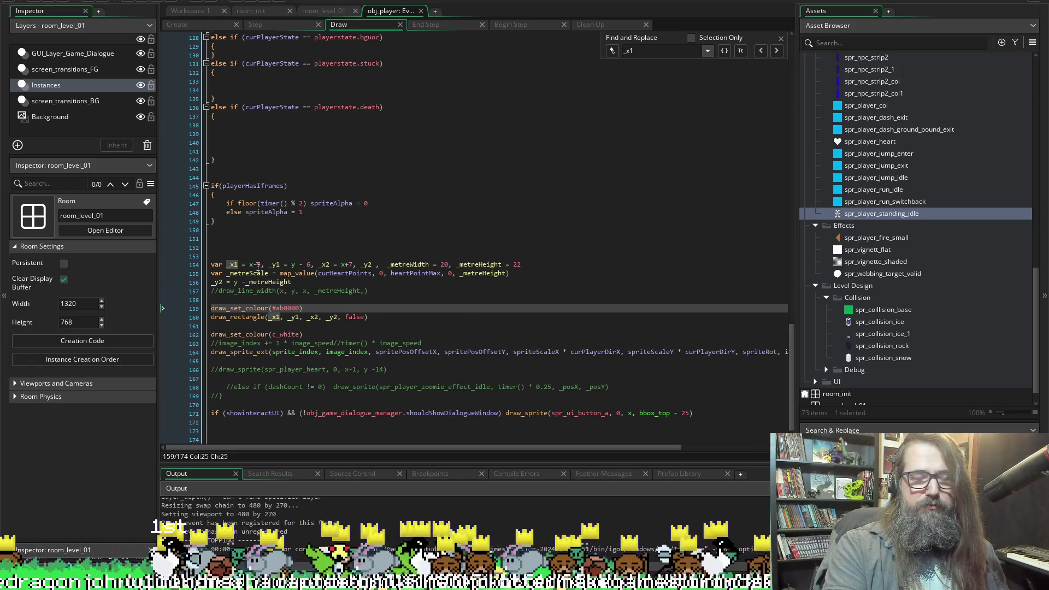
double_click(339, 273)
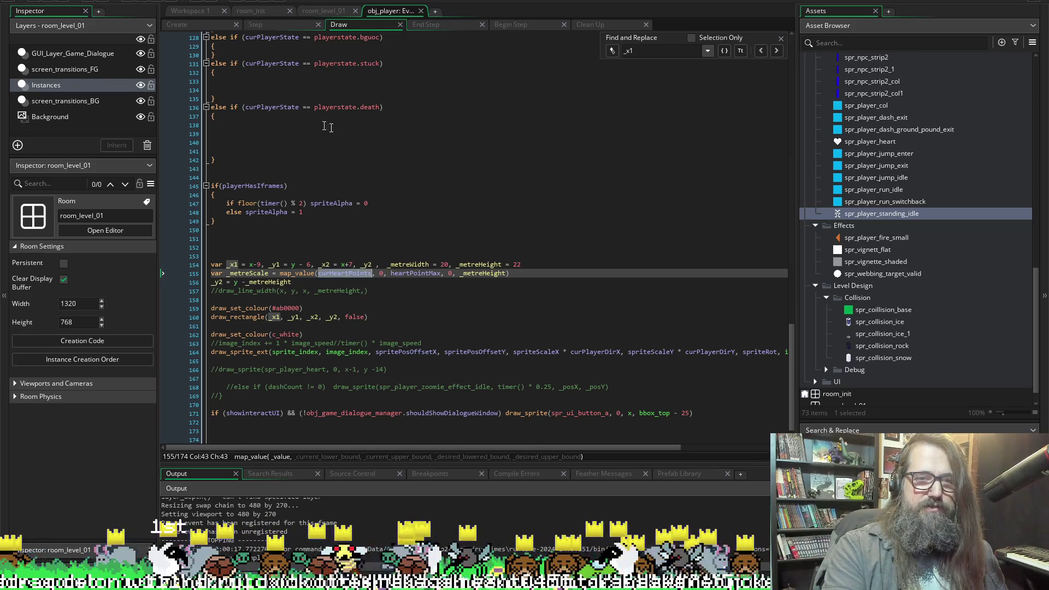
scroll(404, 109, up, 10)
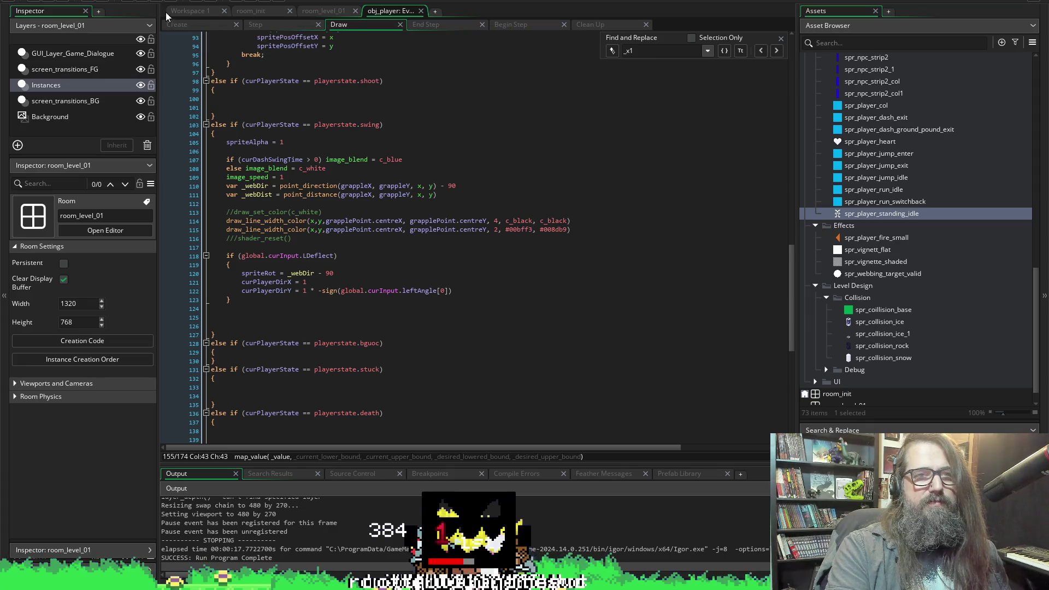
Open obj_player's Create event and scroll down to set_player_fire_position.
click(182, 24)
scroll(269, 215, down, 10)
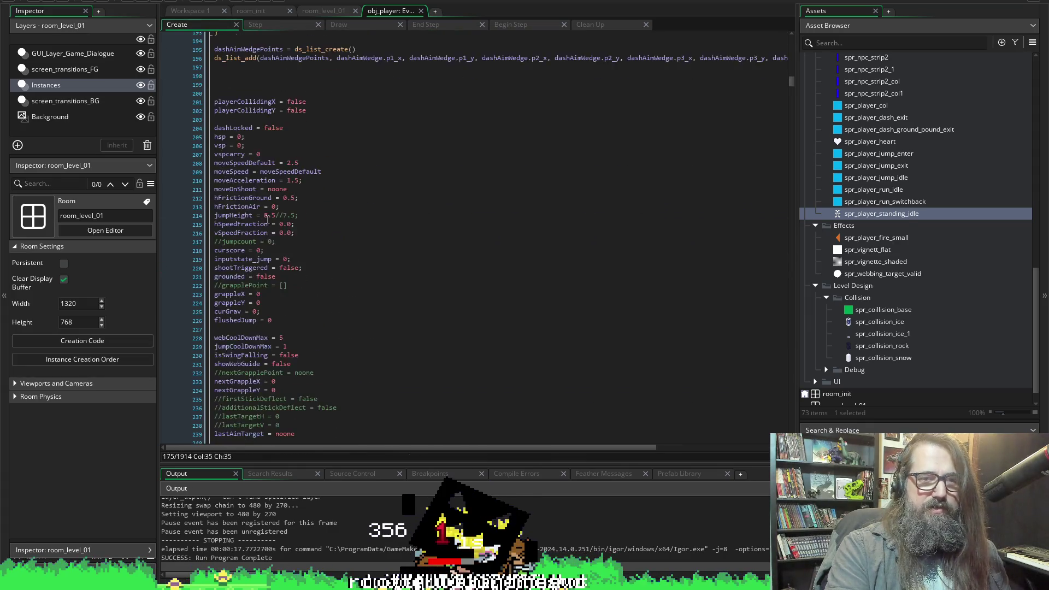
scroll(270, 215, down, 12)
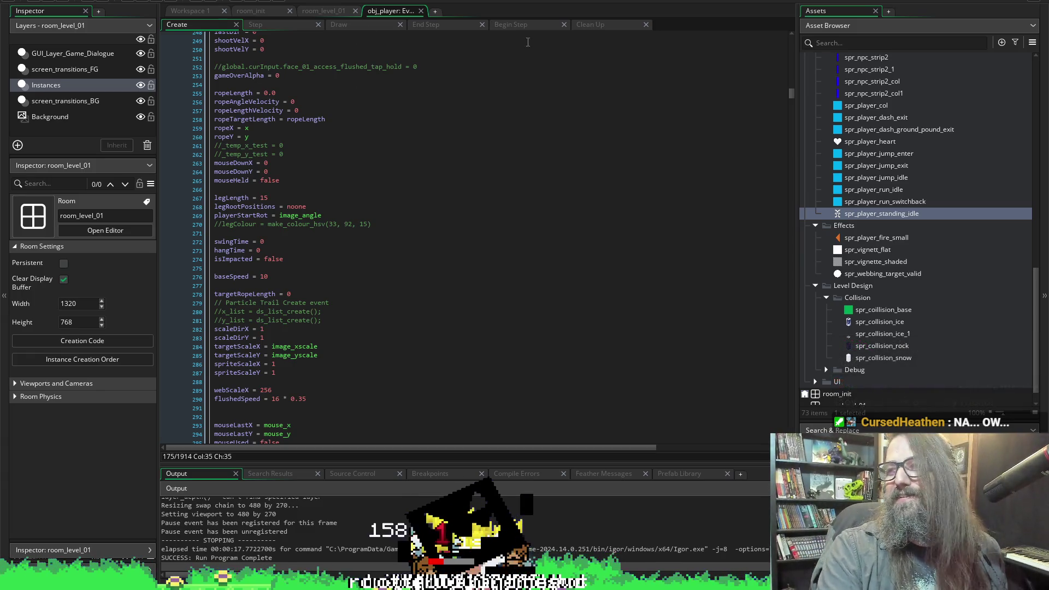
scroll(485, 365, down, 10)
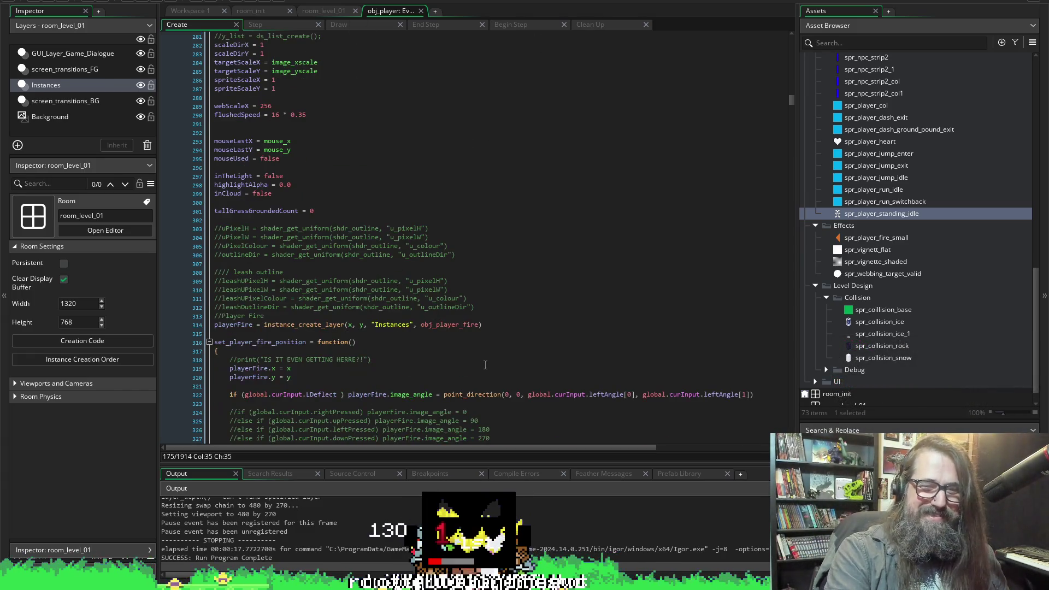
scroll(382, 218, down, 5)
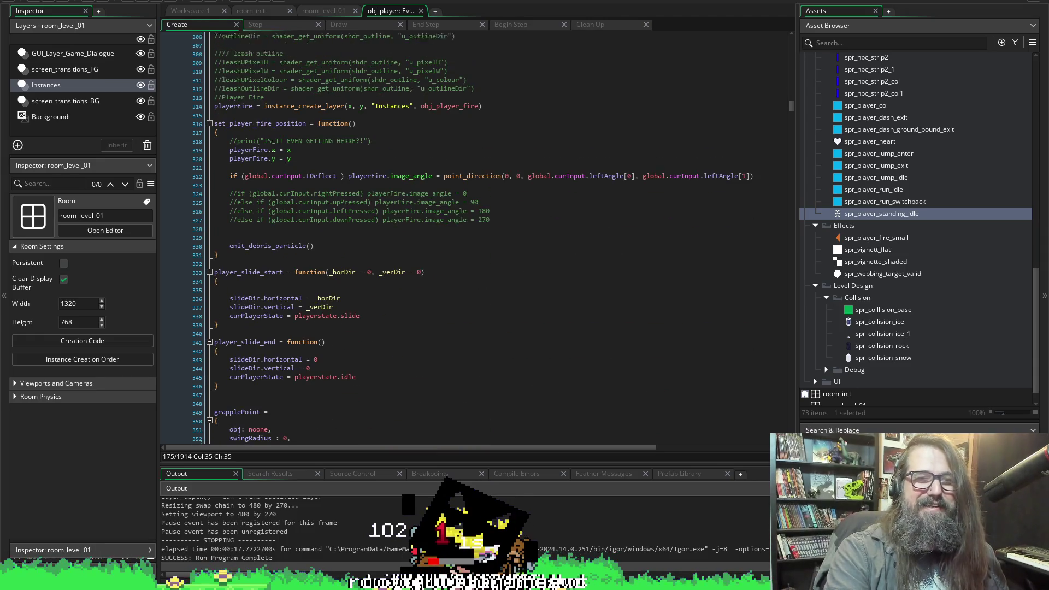
scroll(381, 210, down, 1)
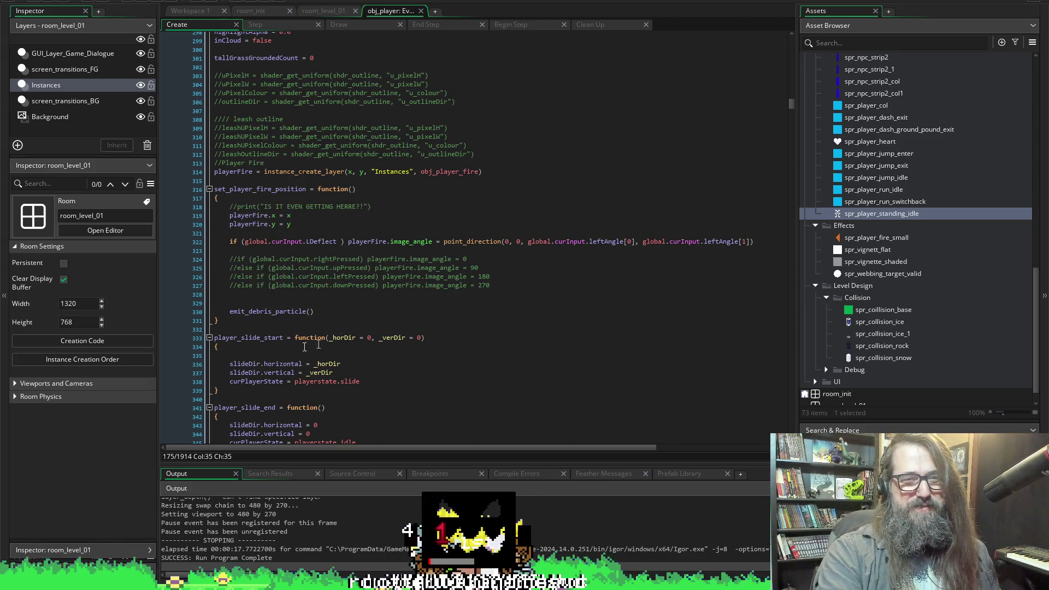
scroll(254, 213, down, 4)
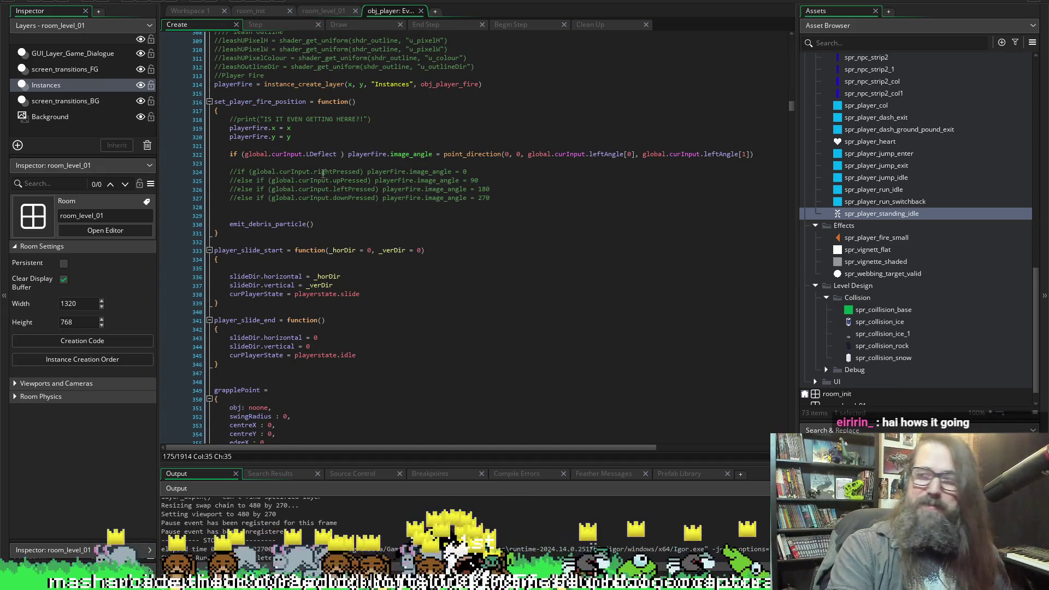
After line 323, add an if() line with a curHeartTimer statement above it.
click(260, 163)
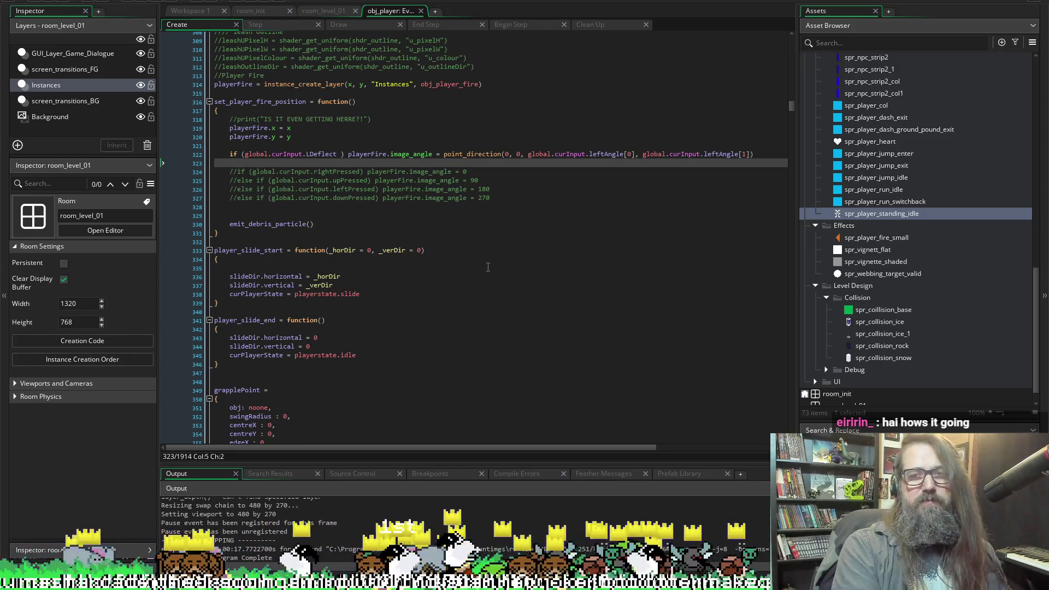
key(Return)
key(ctrl+s)
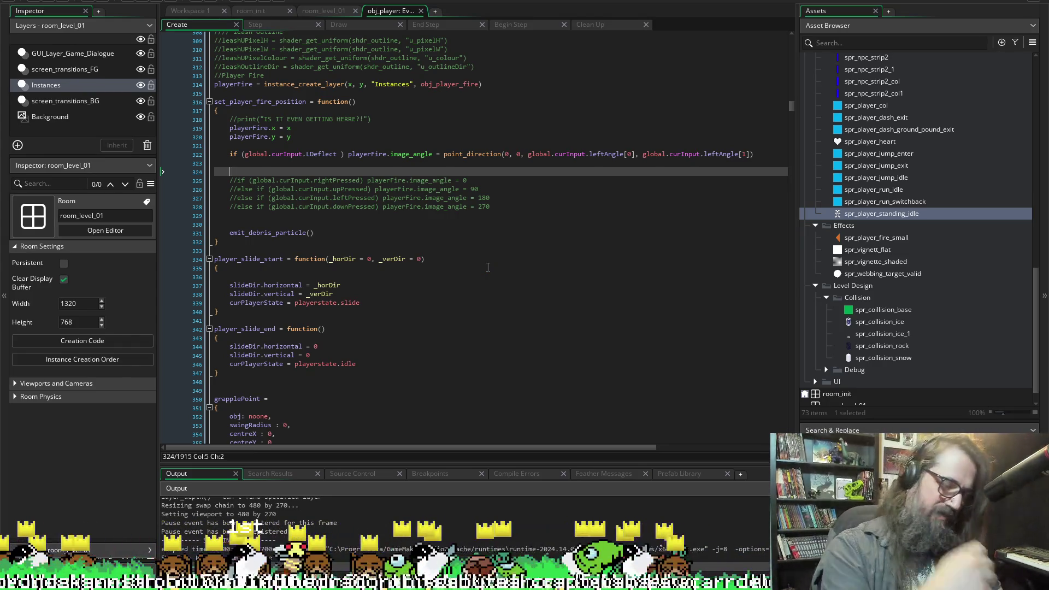
text(if)
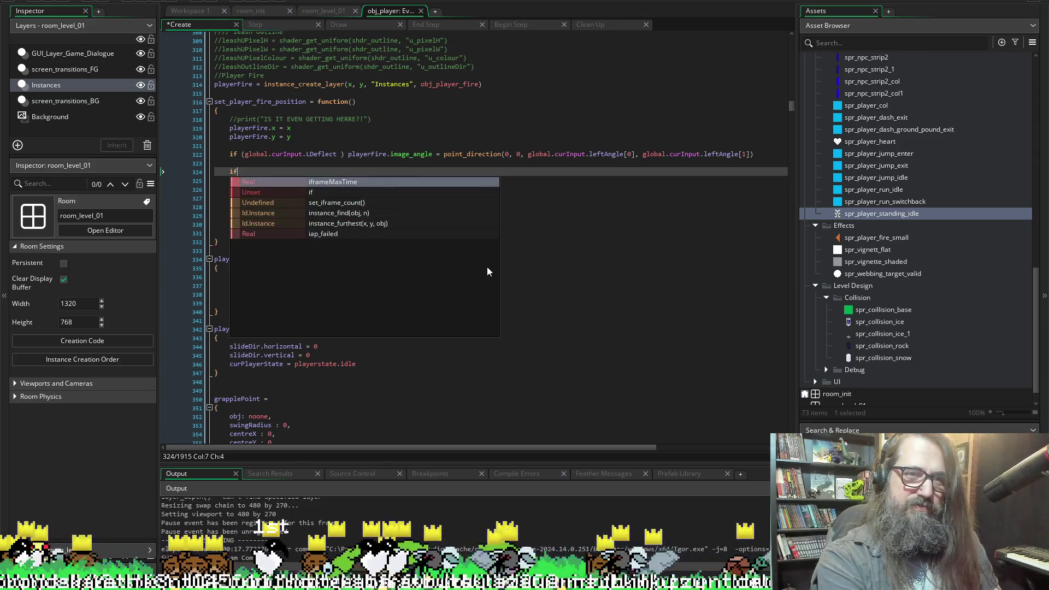
text(()))
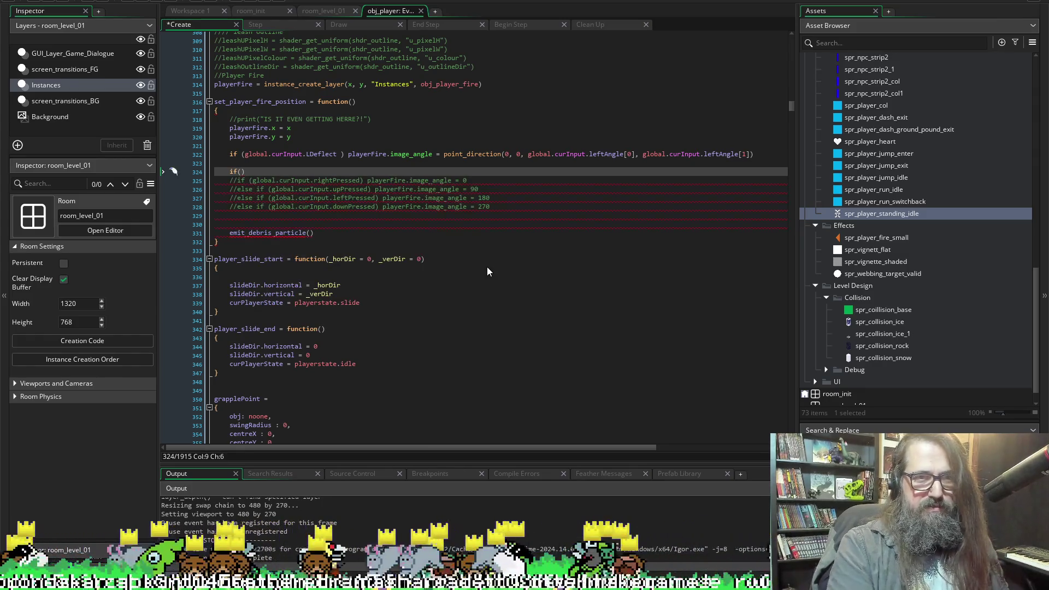
key(Home)
key(Return)
key(Up)
text(curPo)
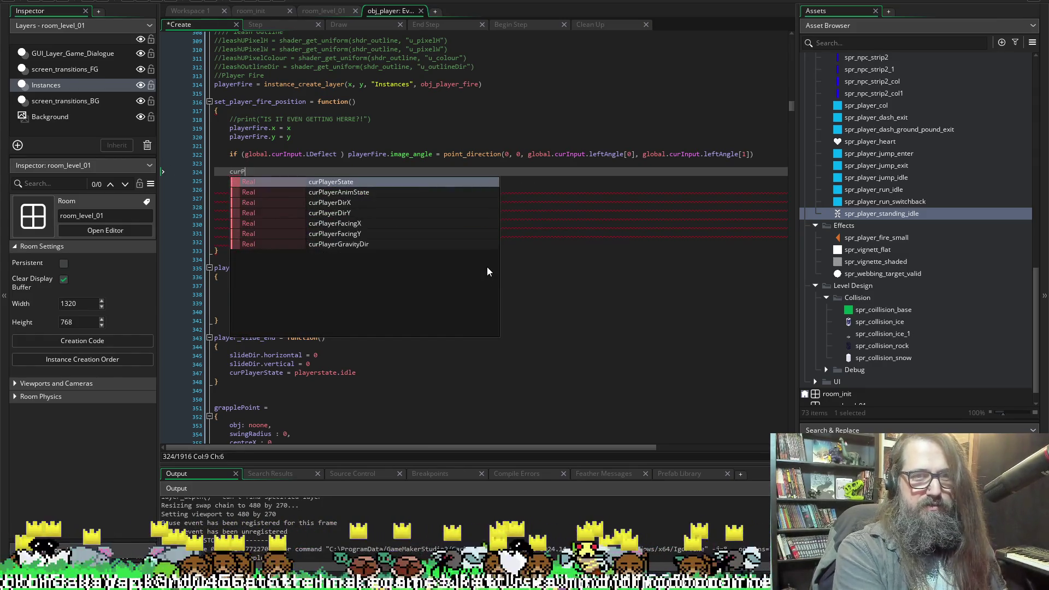
key(BackSpace)
key(BackSpace)
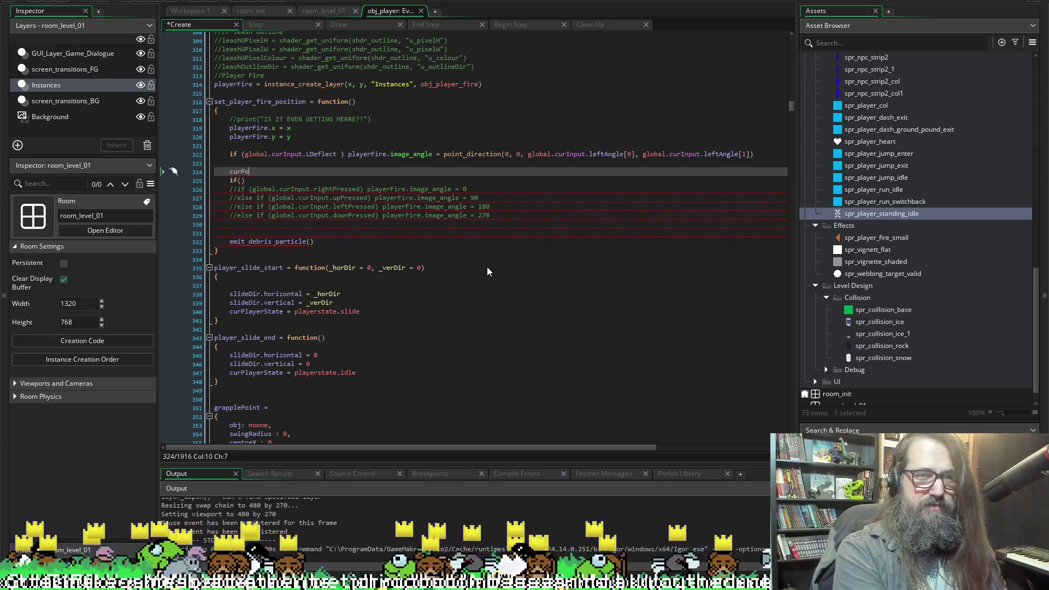
text(He)
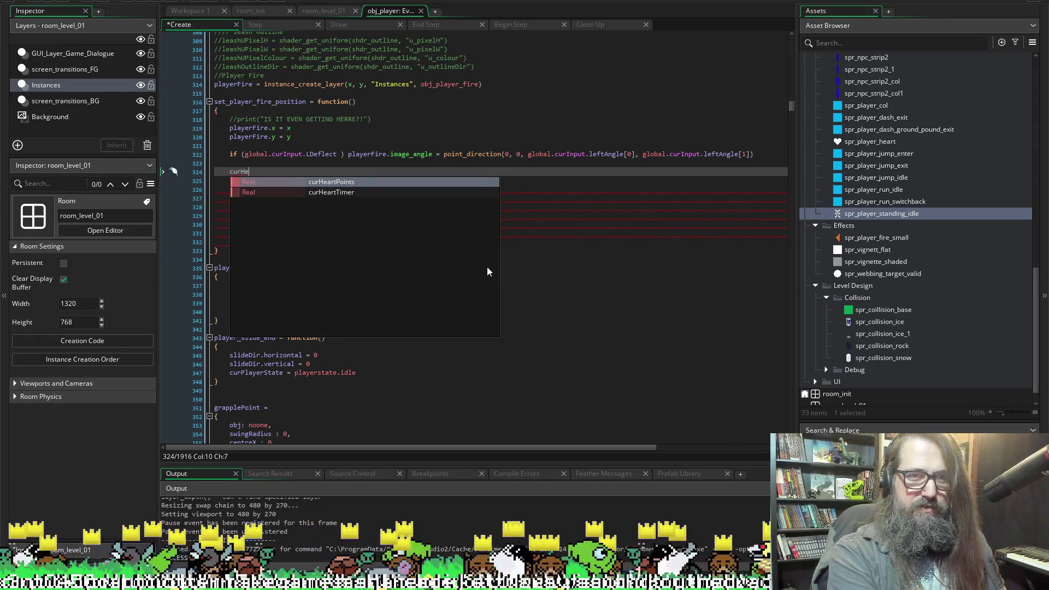
key(Up)
key(Down)
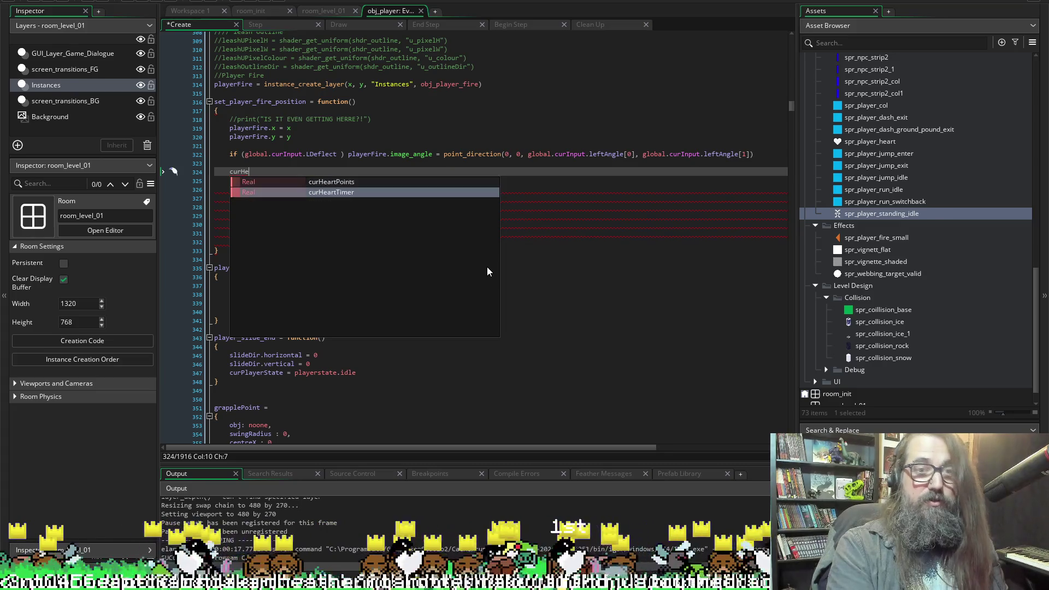
key(Return)
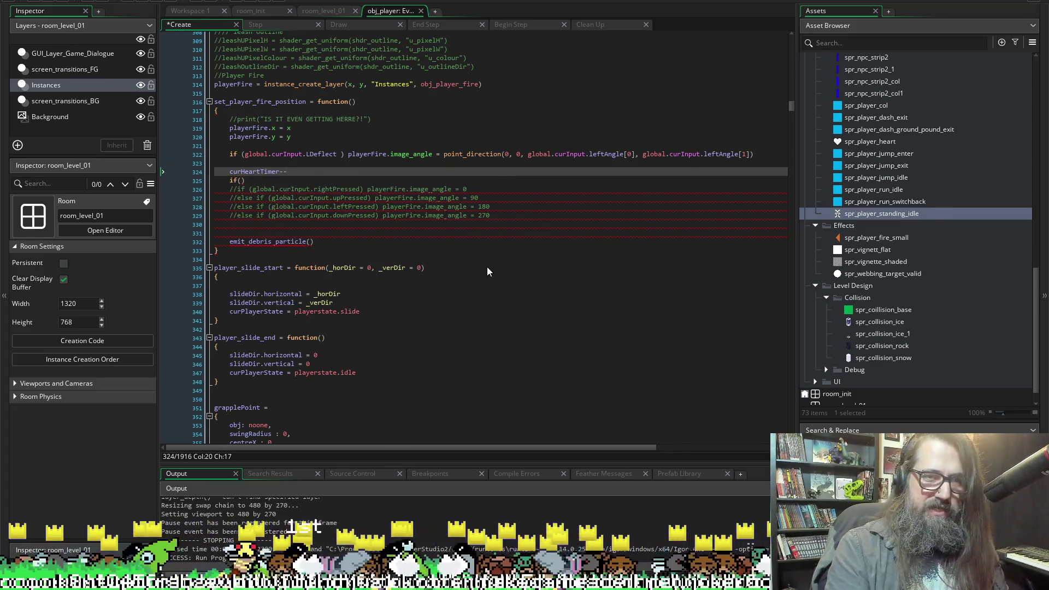
Fill in the if condition as curHeartTimer <= 0.
key(Down)
key(Left)
text(curHe)
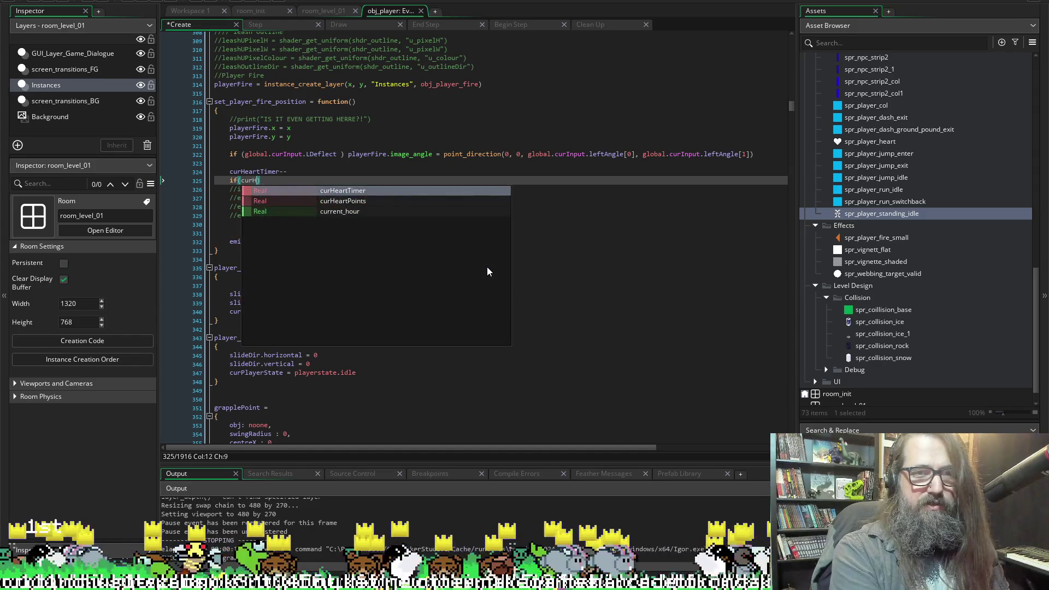
key(Return)
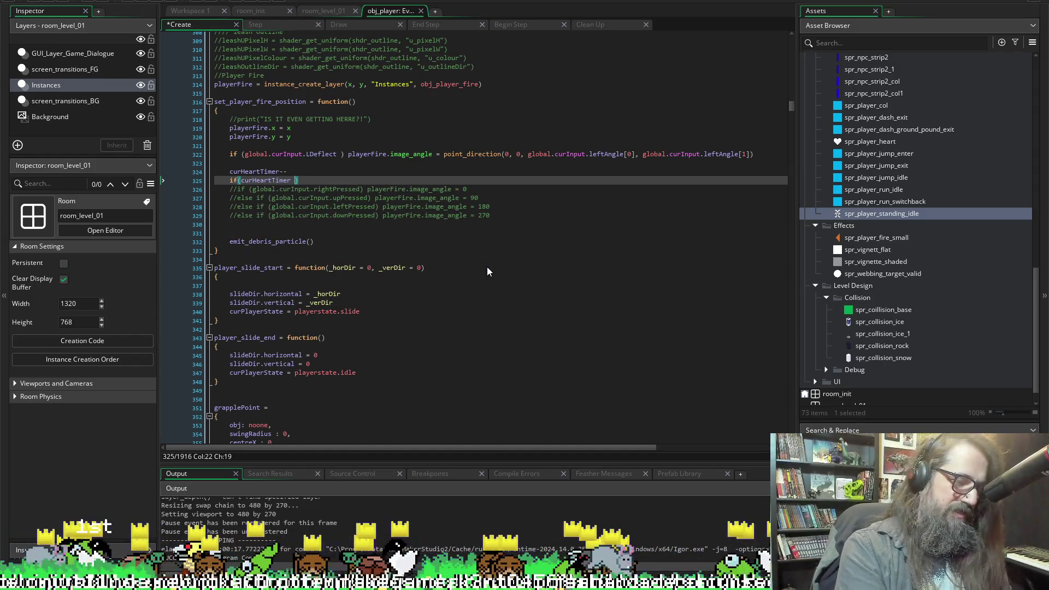
text(!=)
key(BackSpace)
key(BackSpace)
text(<)
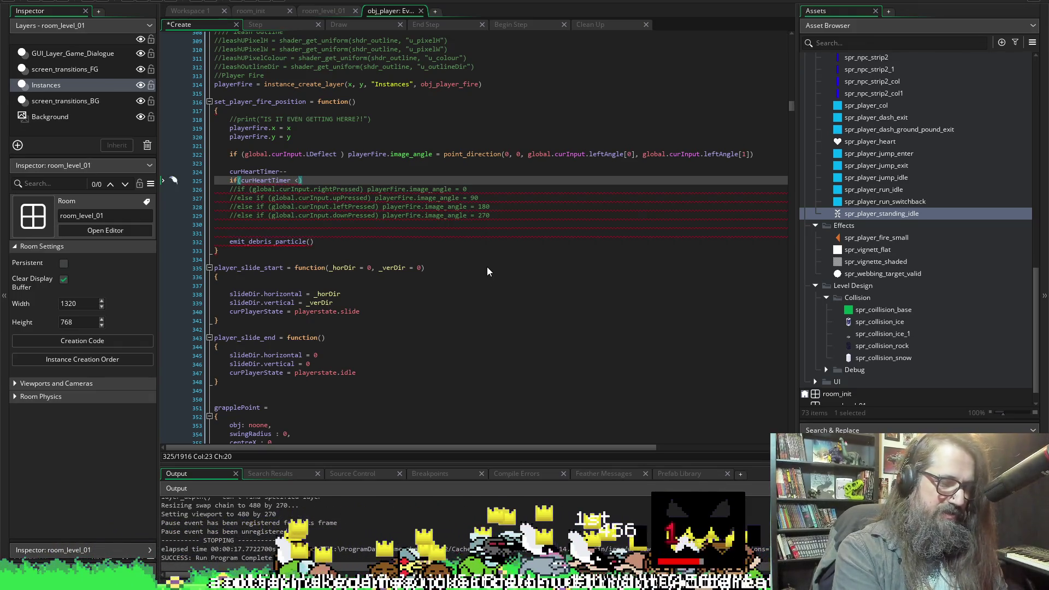
text(=)
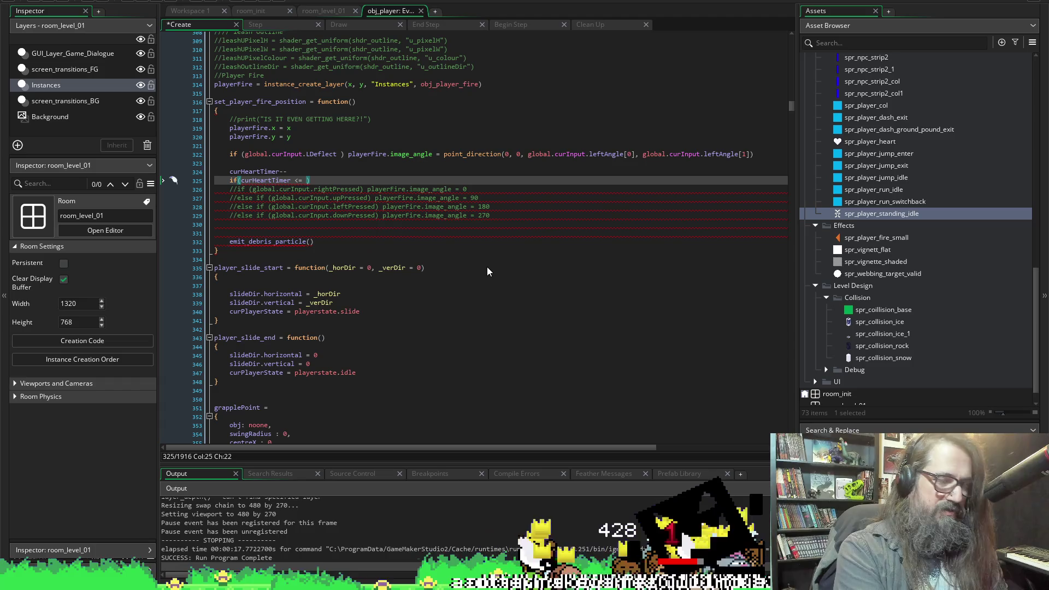
text( 0))
key(Return)
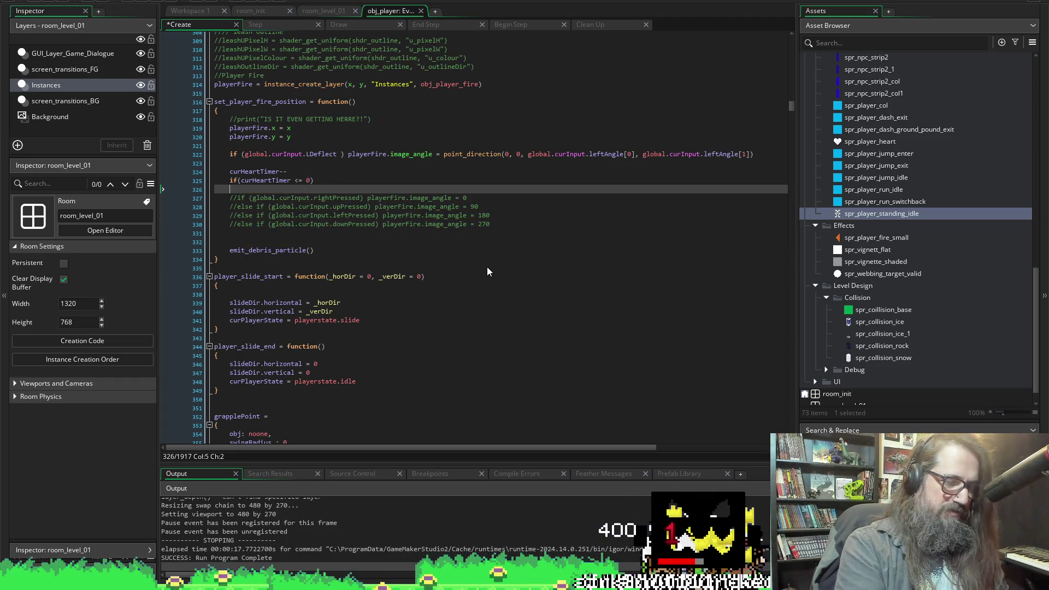
text({})
Write curHeartPoints-- inside the if (curHeartTimer <= 0) block.
key(Return)
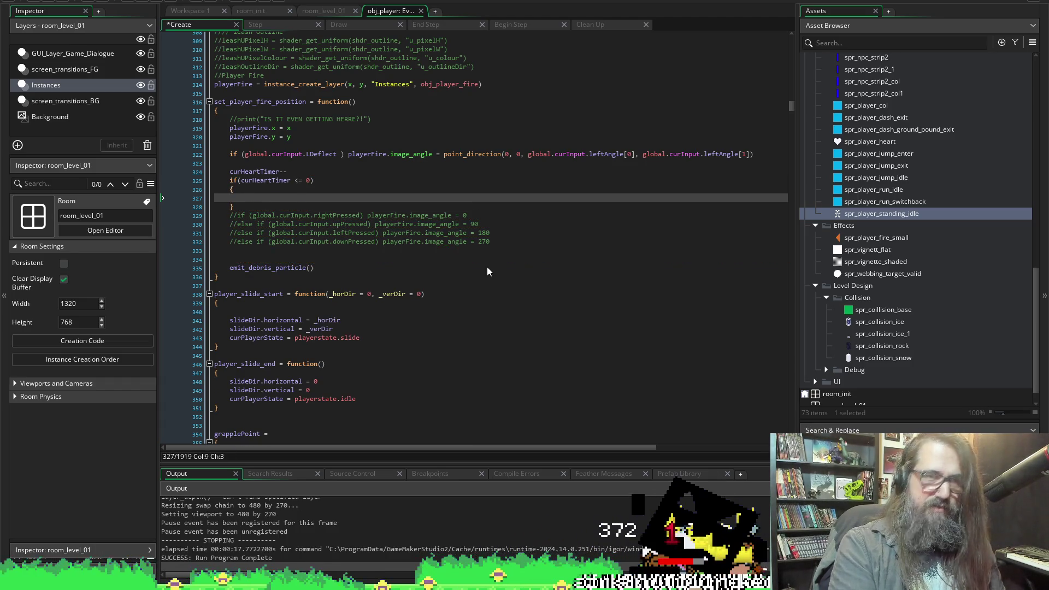
text(curHeartPoints =)
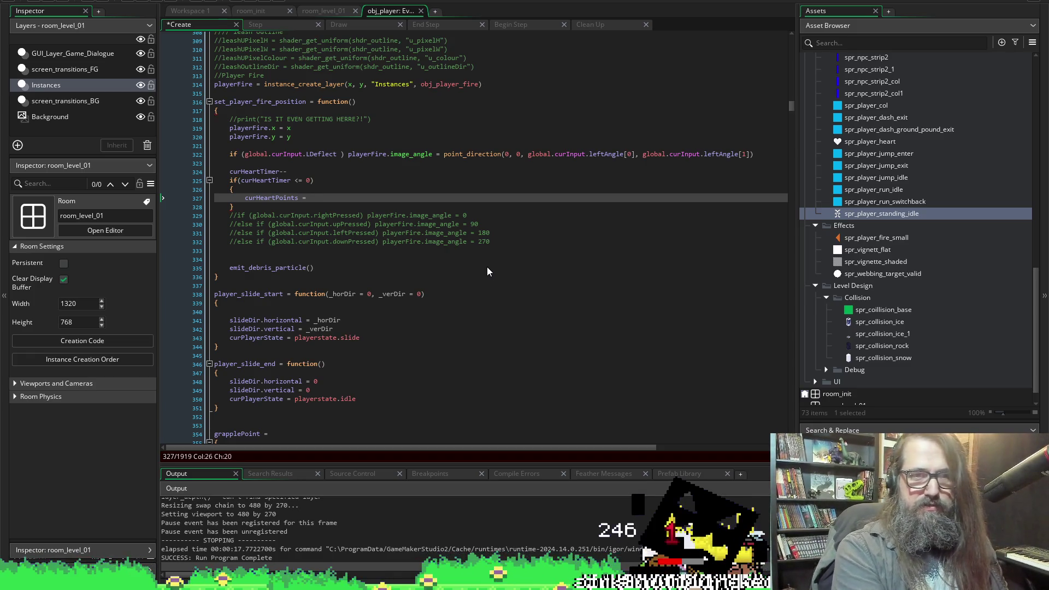
key(BackSpace)
key(BackSpace)
key(BackSpace)
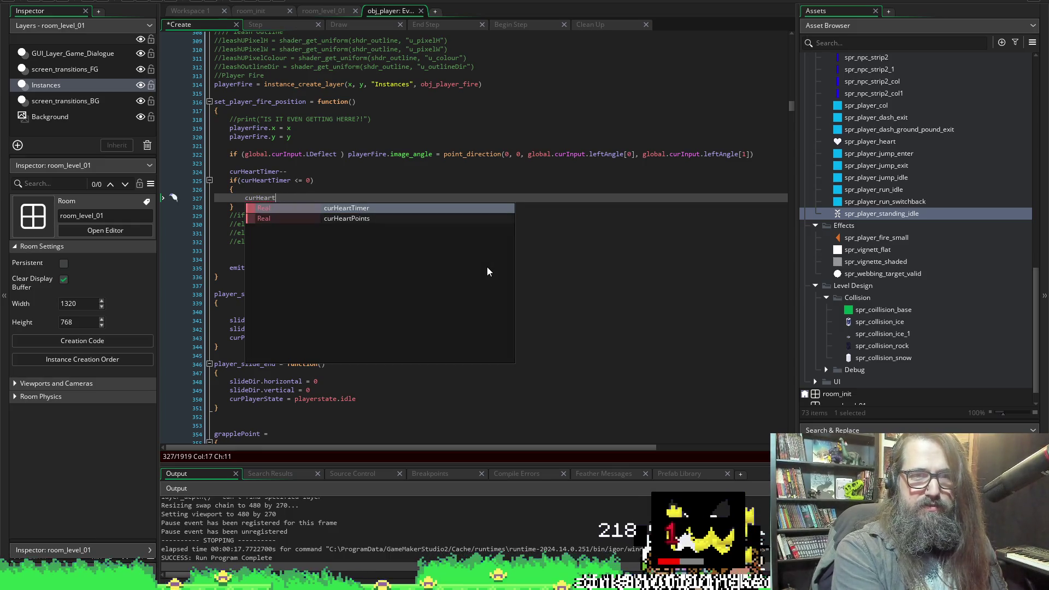
key(Down)
key(Return)
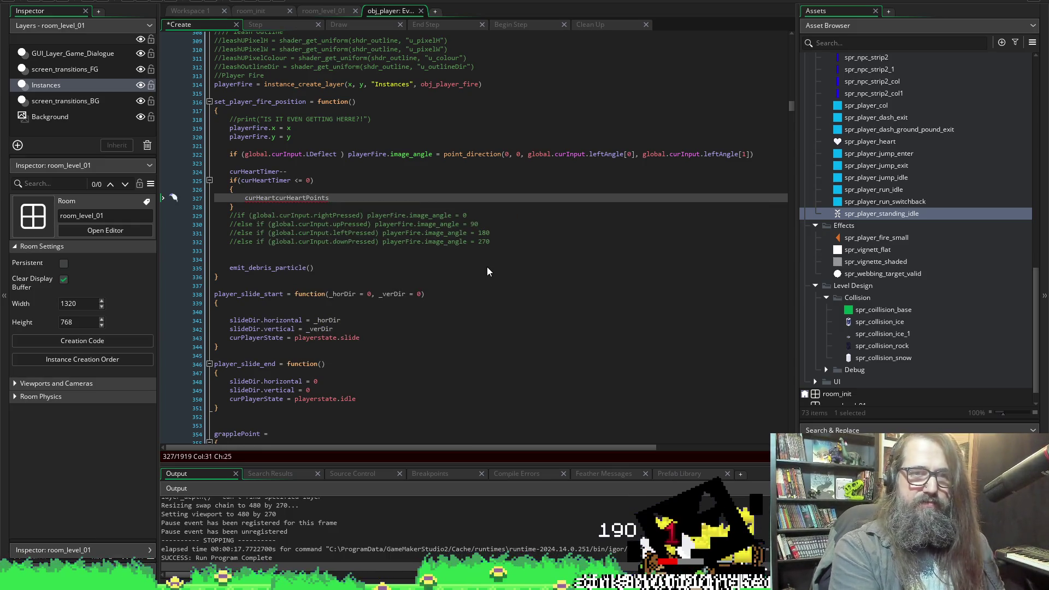
key(ctrl+z)
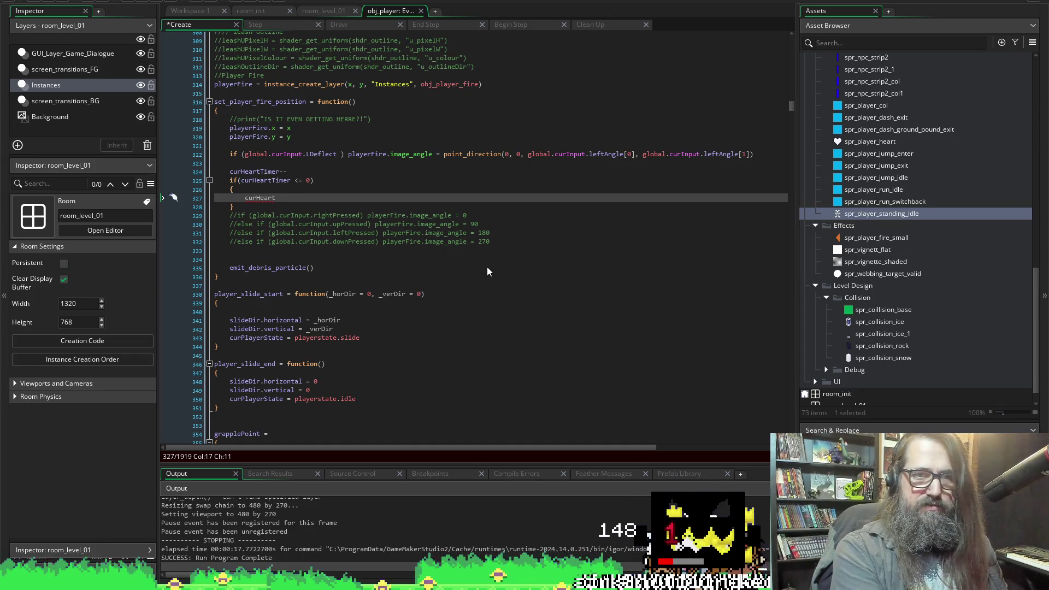
text(Points)
key(BackSpace)
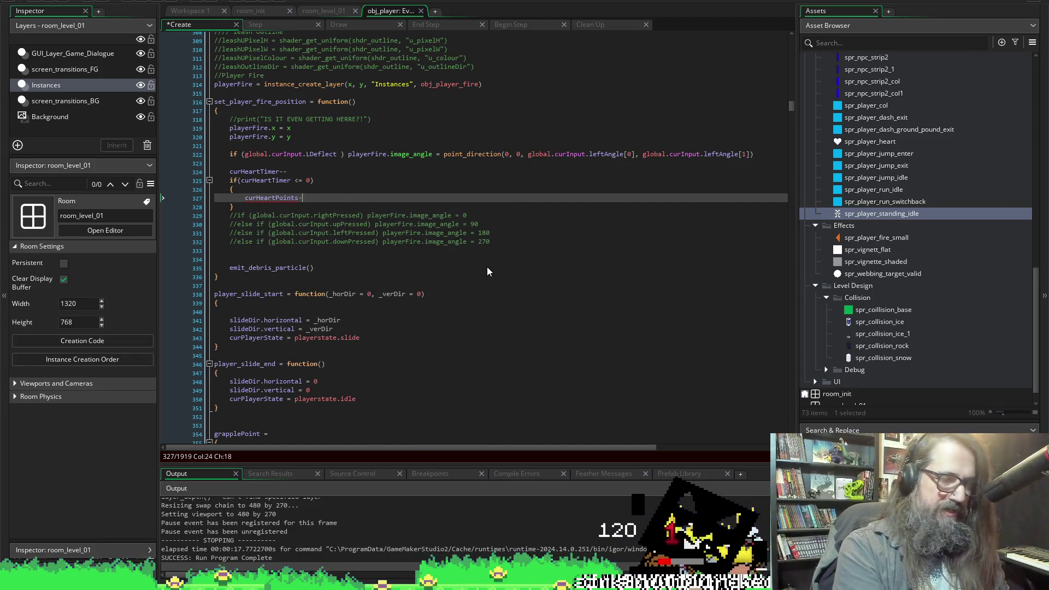
text(--)
key(Return)
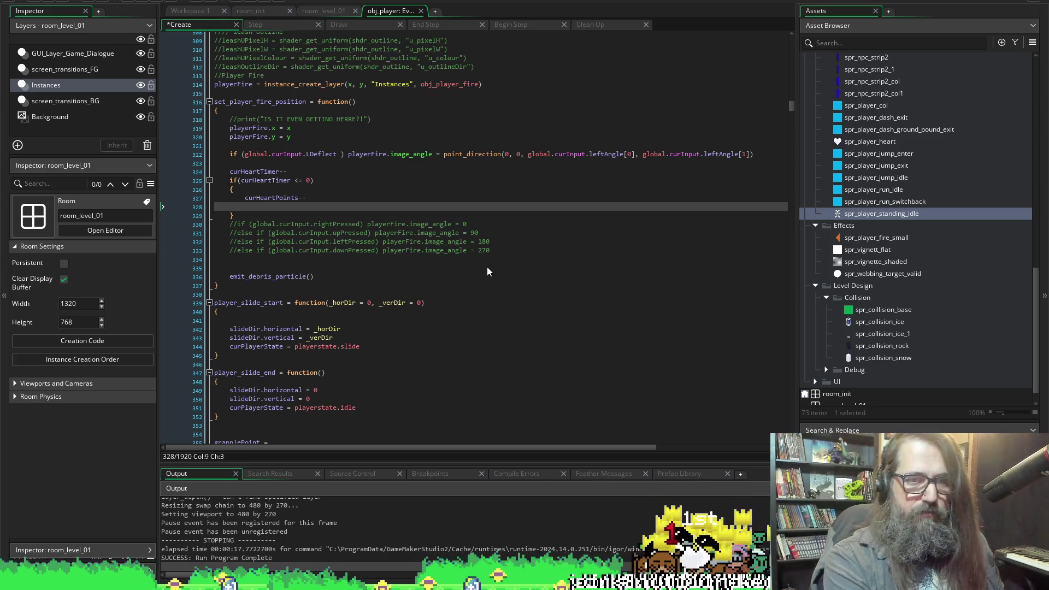
Add curHeartTimer = heartCountTimerMax below it and save the Create code.
text(cur)
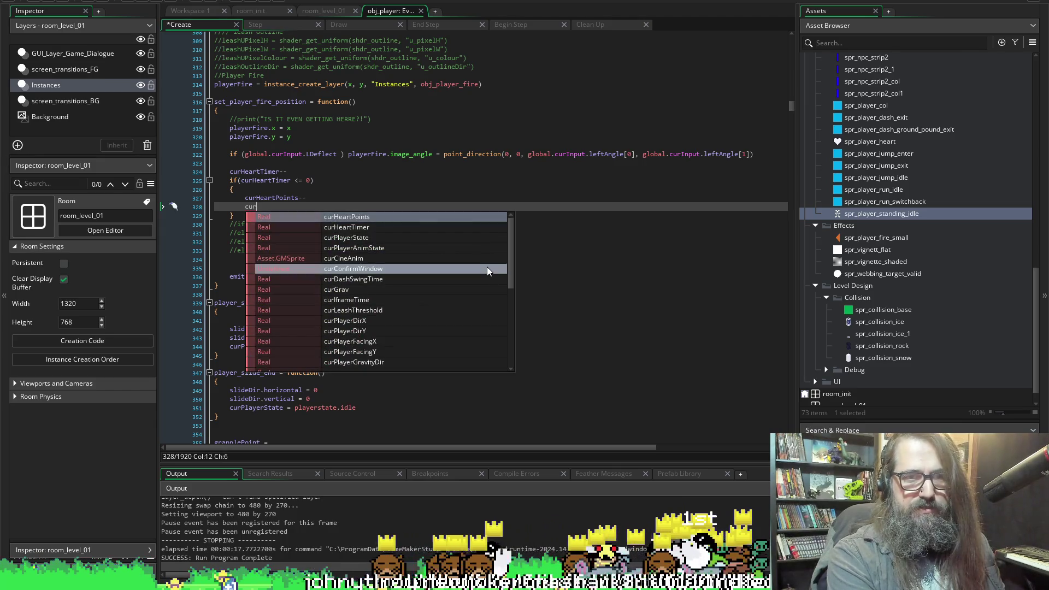
text(HeartT)
key(Return)
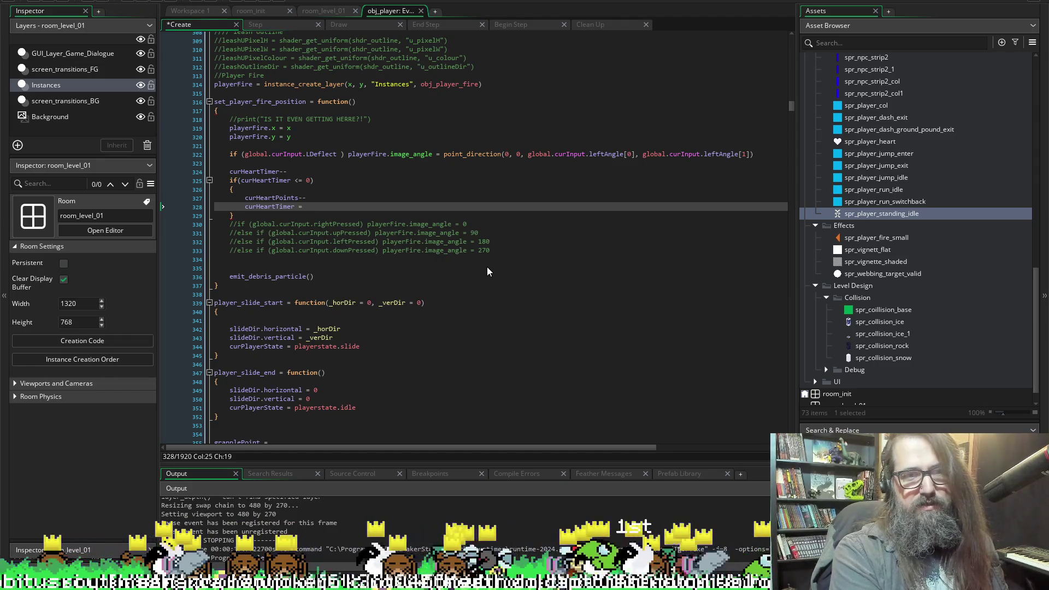
text(heart)
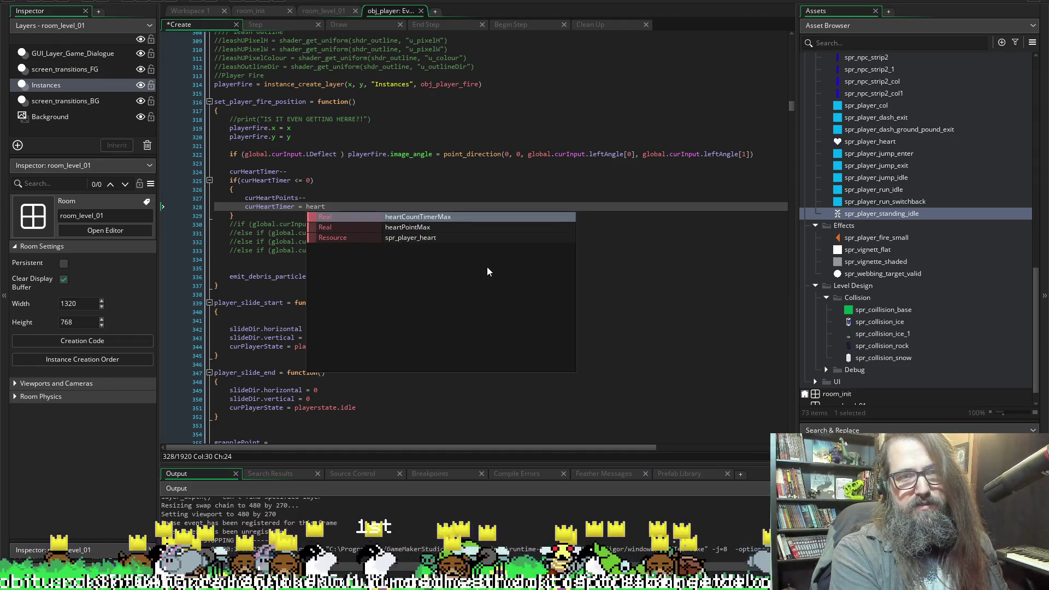
key(Return)
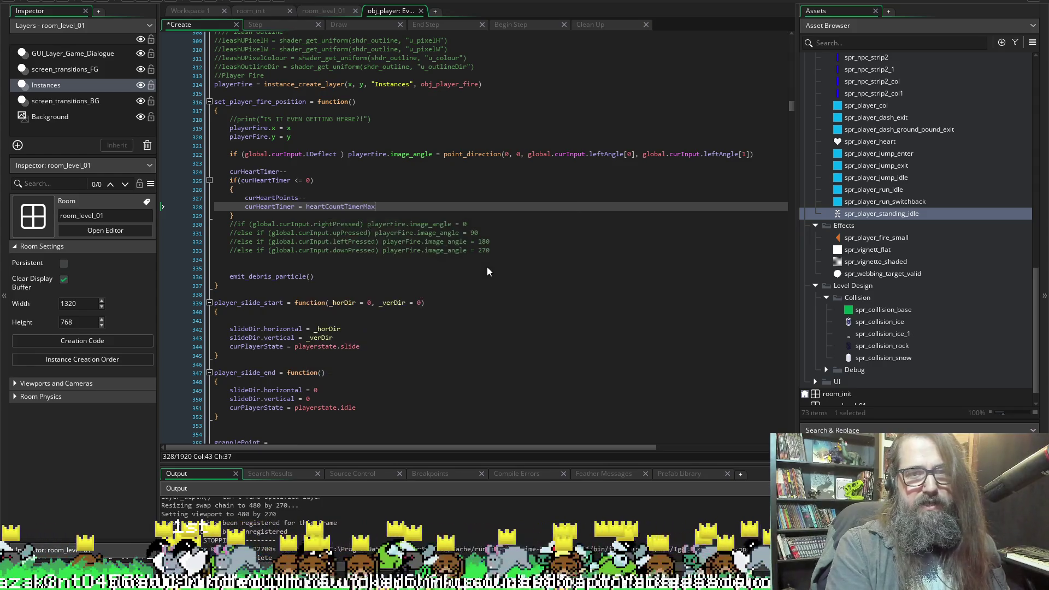
key(ctrl+s)
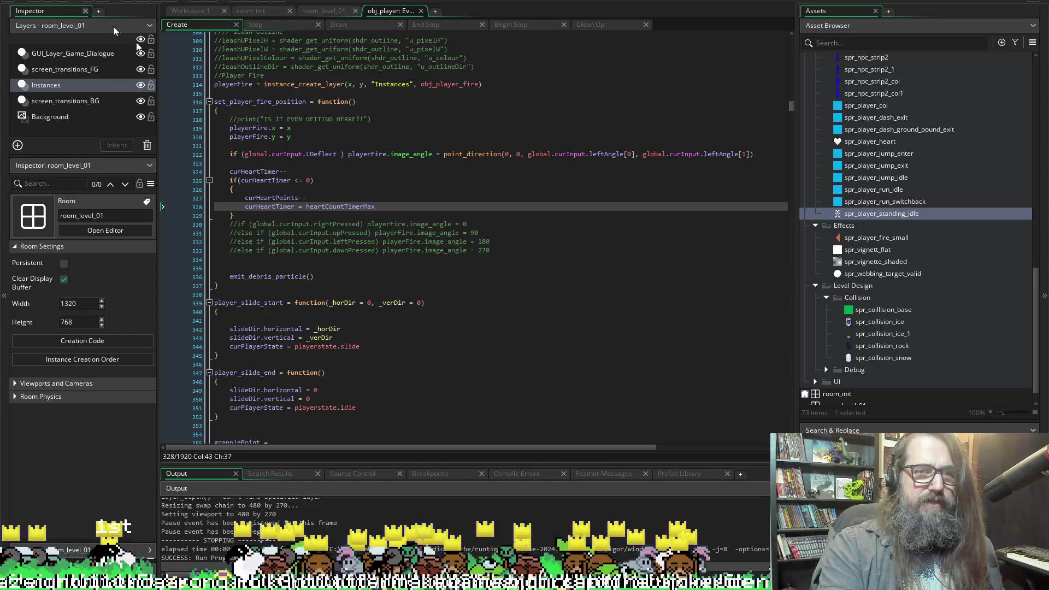
Highlight and review every use of curHeartTimer in the Create code.
mouse_move(308, 207)
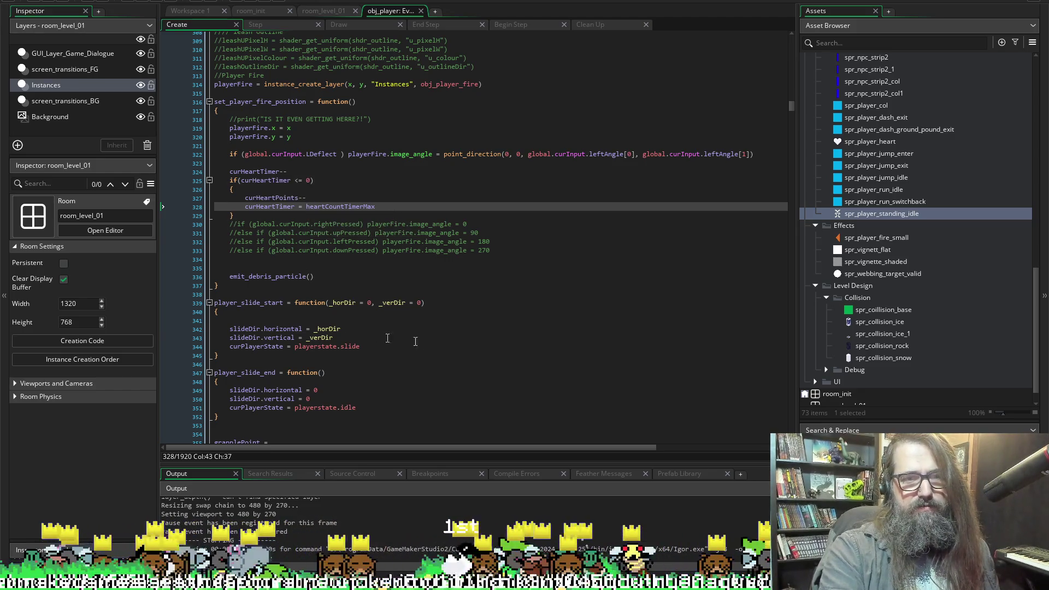
scroll(248, 94, down, 9)
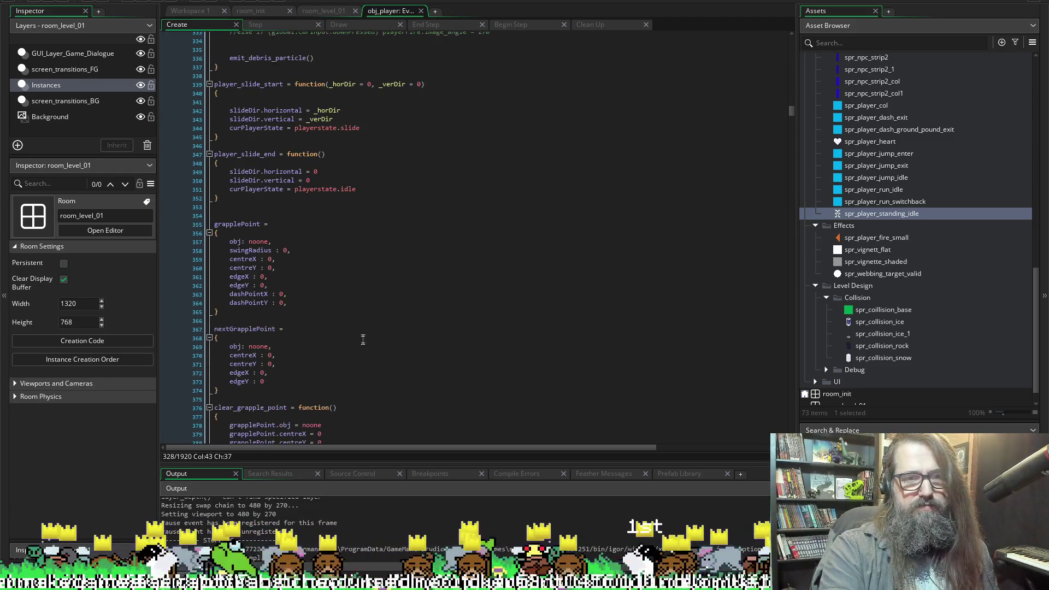
scroll(272, 118, up, 7)
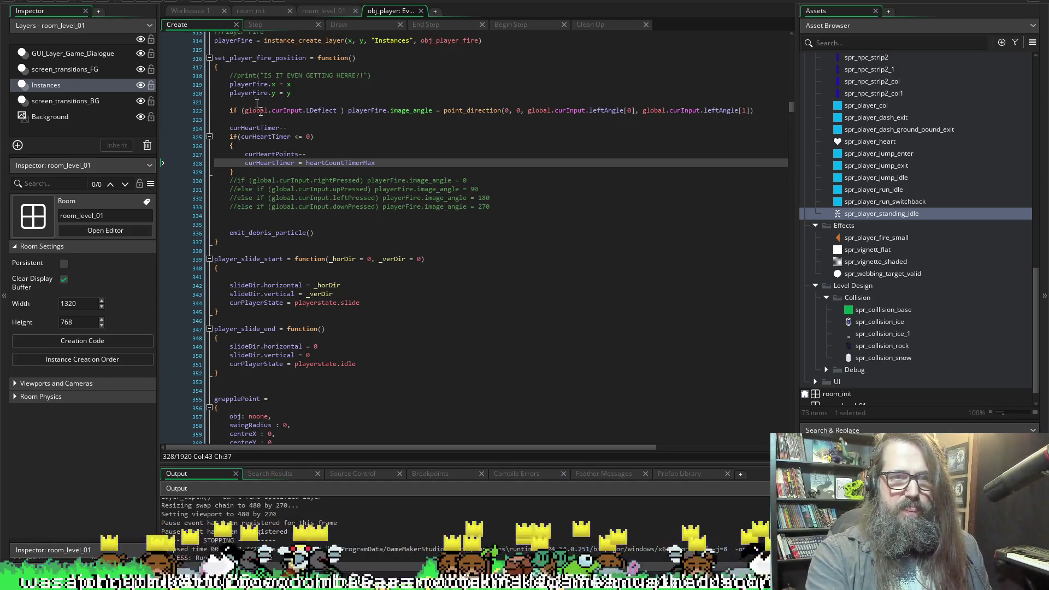
scroll(262, 162, up, 5)
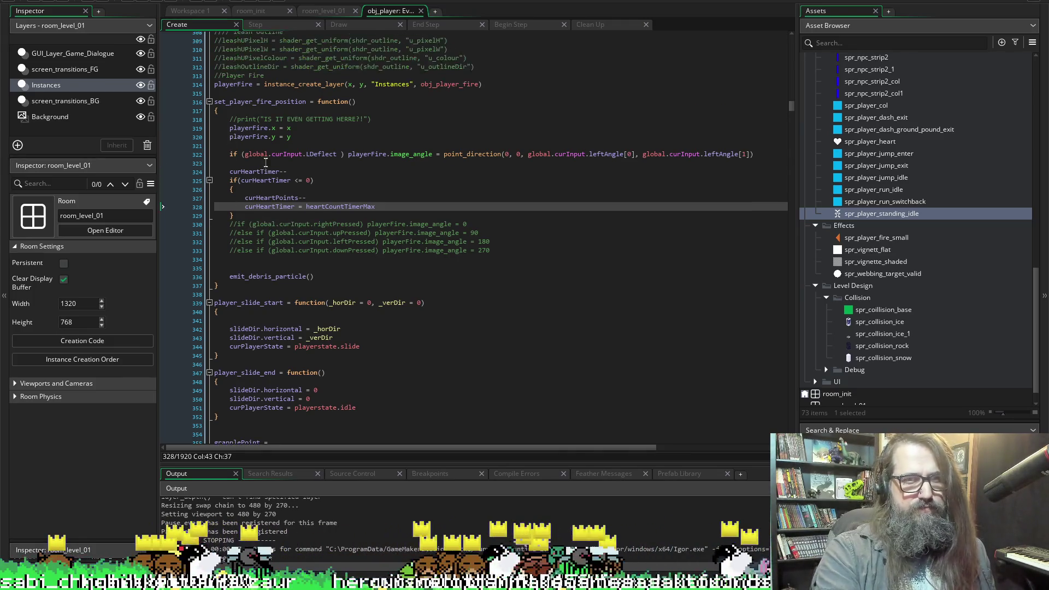
scroll(481, 249, down, 20)
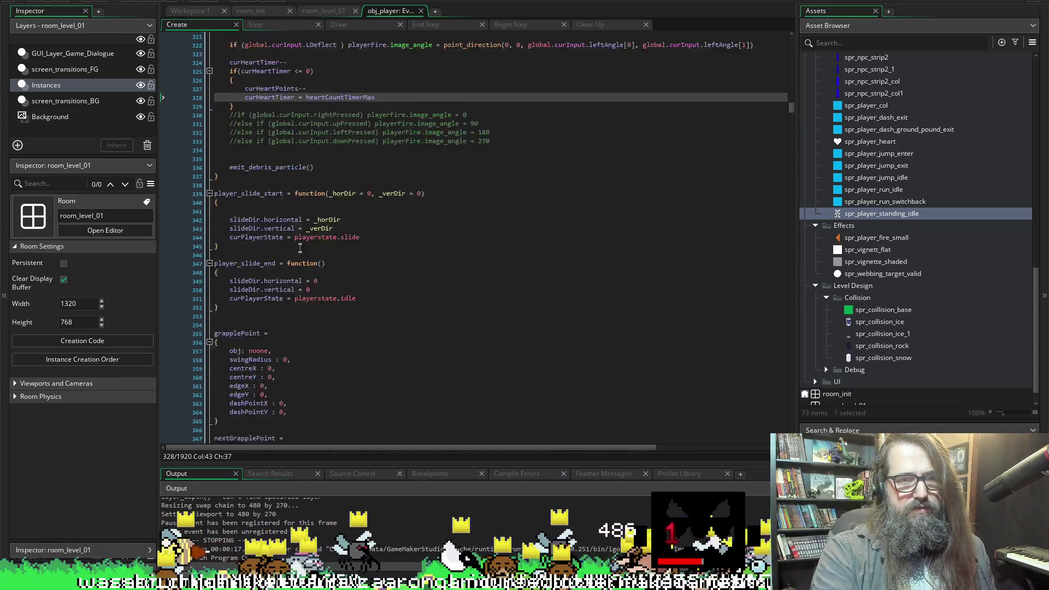
scroll(482, 249, up, 17)
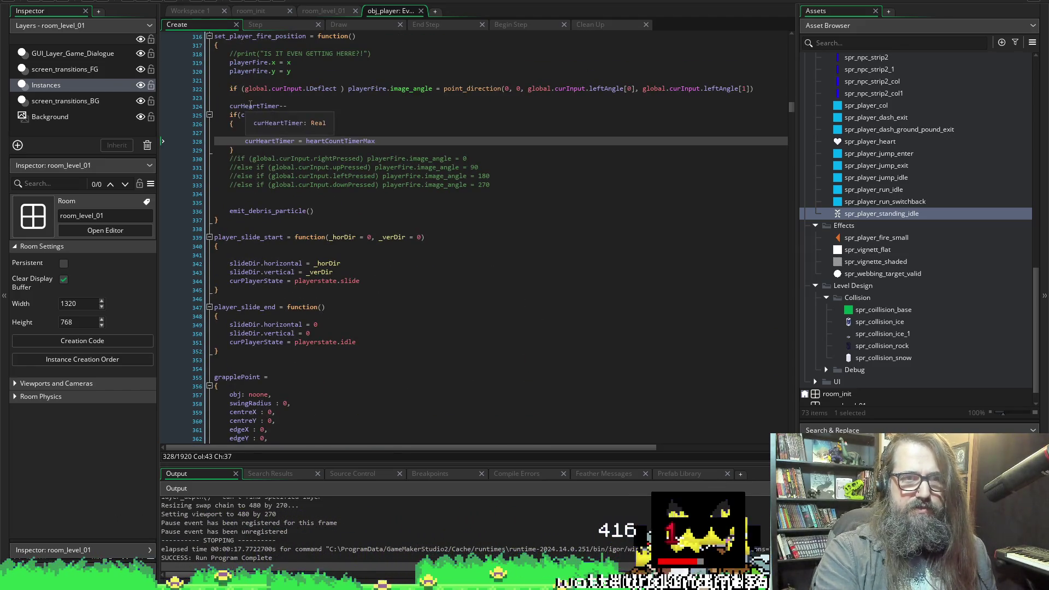
double_click(261, 106)
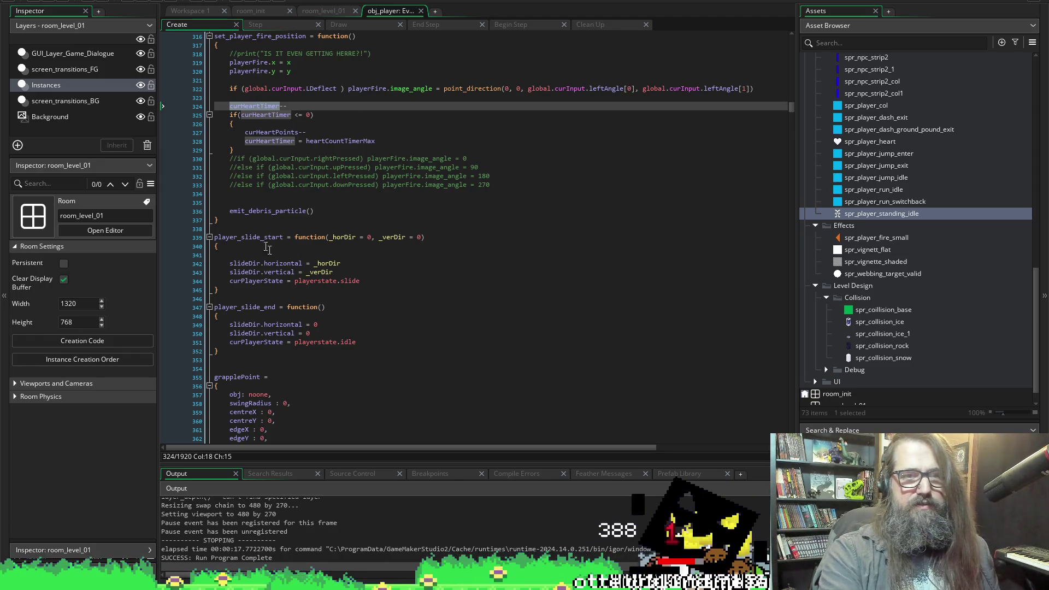
scroll(361, 269, down, 3)
scroll(360, 268, up, 7)
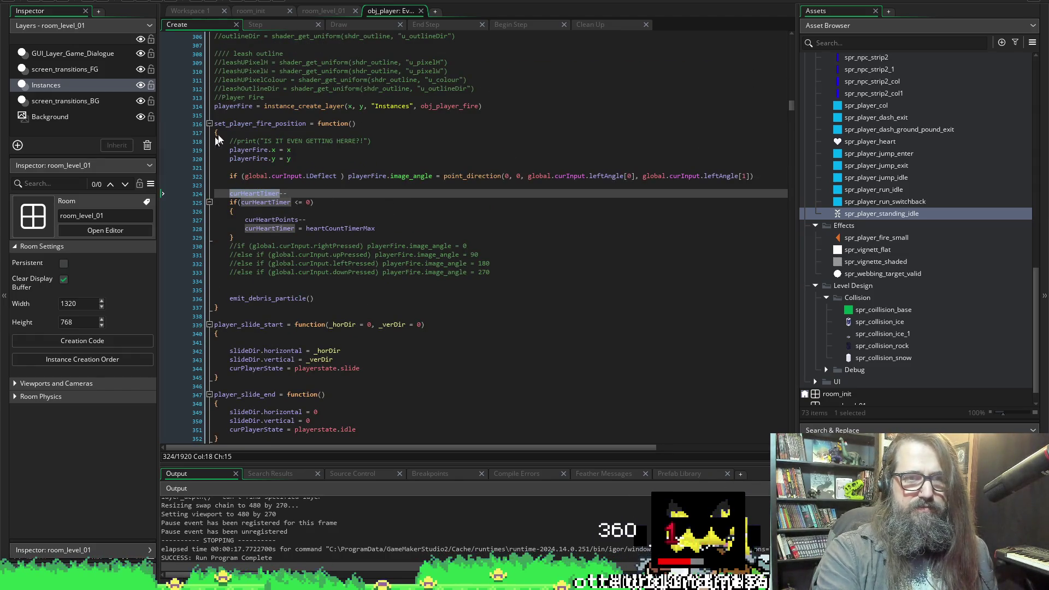
scroll(393, 203, up, 6)
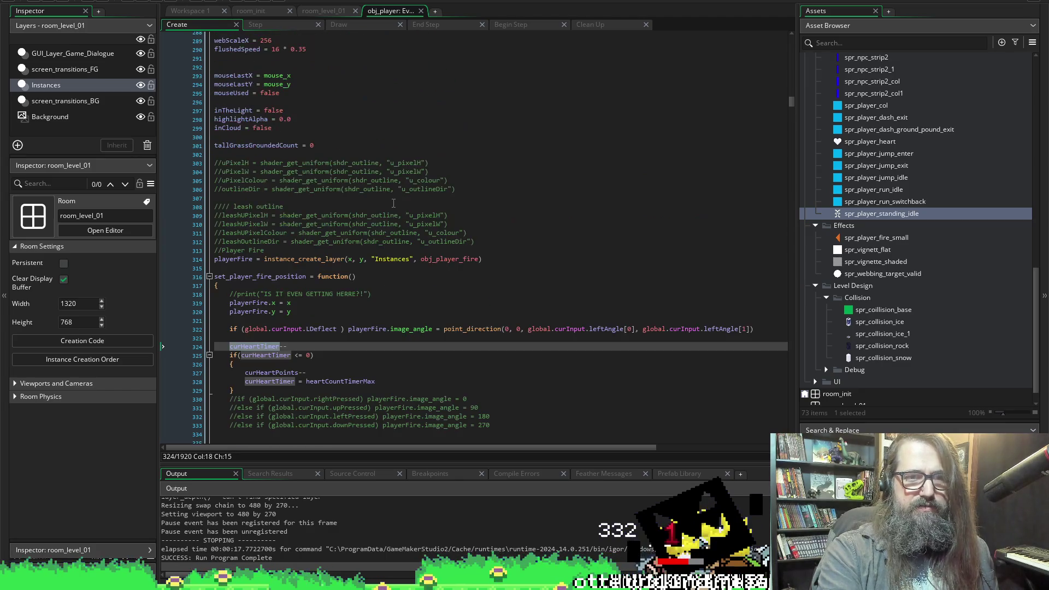
scroll(420, 289, down, 20)
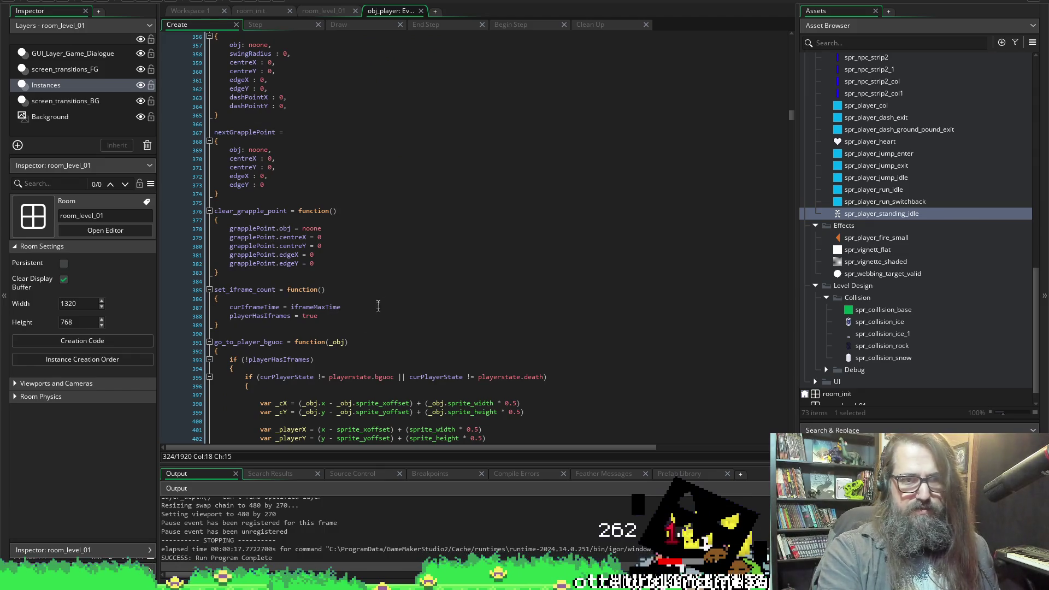
Fold the grapplePoint and nextGrapplePoint blocks, then collapse all function blocks with Ctrl+M.
click(208, 334)
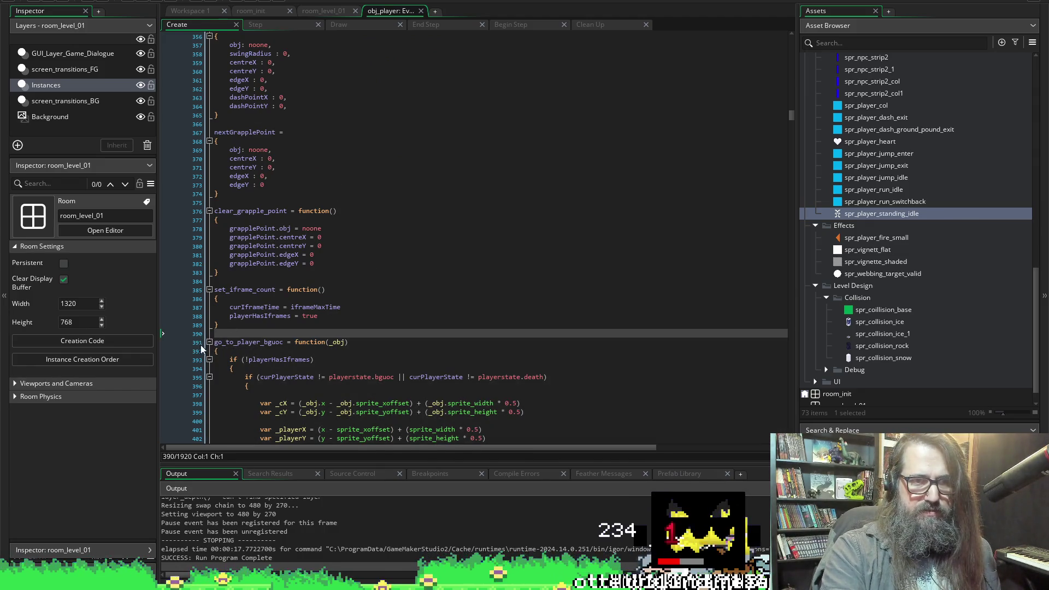
click(210, 342)
scroll(208, 172, up, 5)
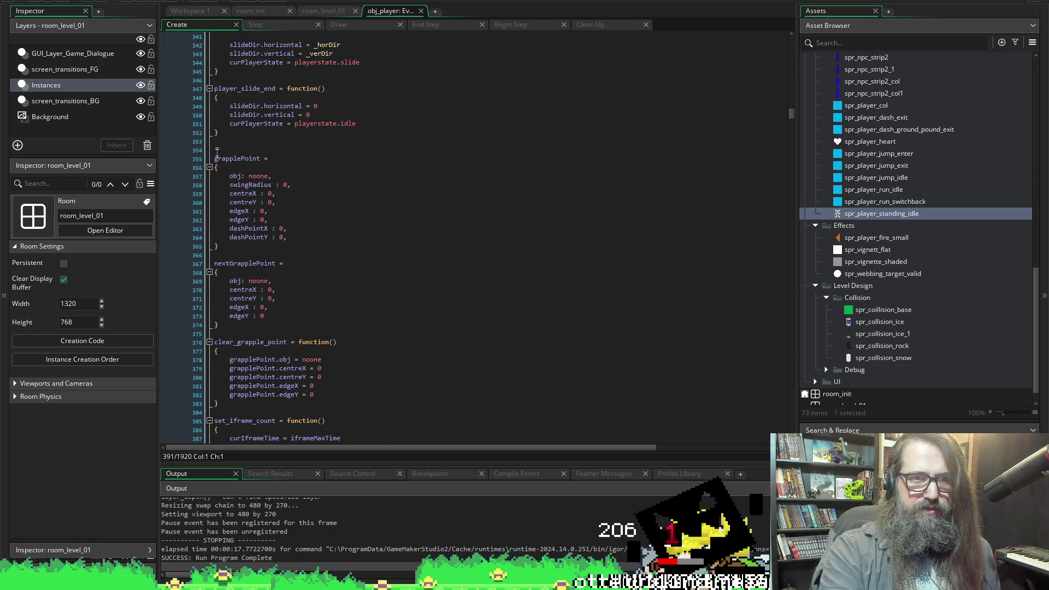
click(209, 167)
click(210, 194)
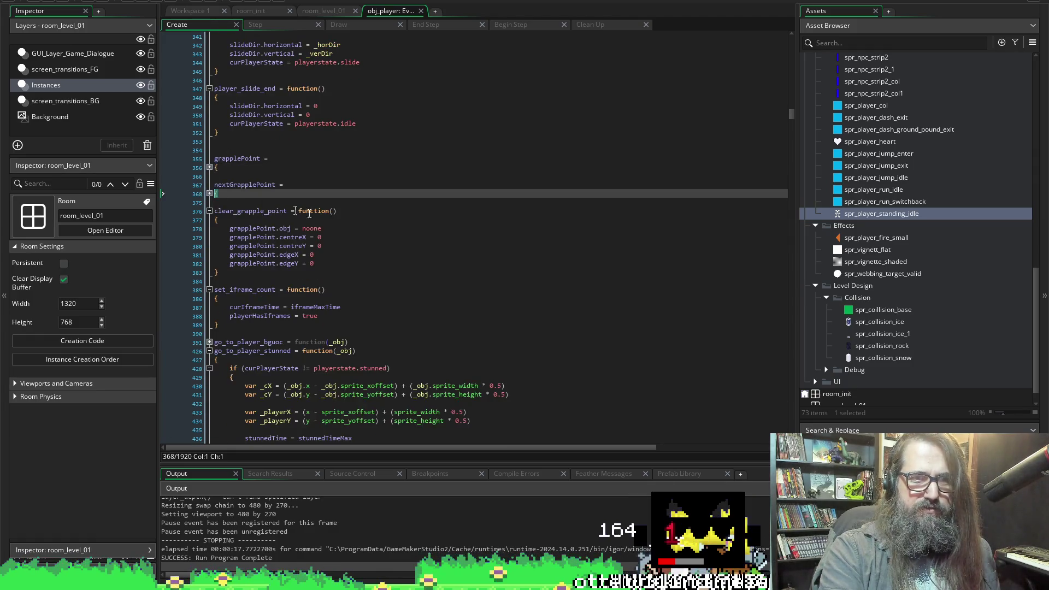
scroll(216, 294, down, 3)
scroll(211, 164, down, 4)
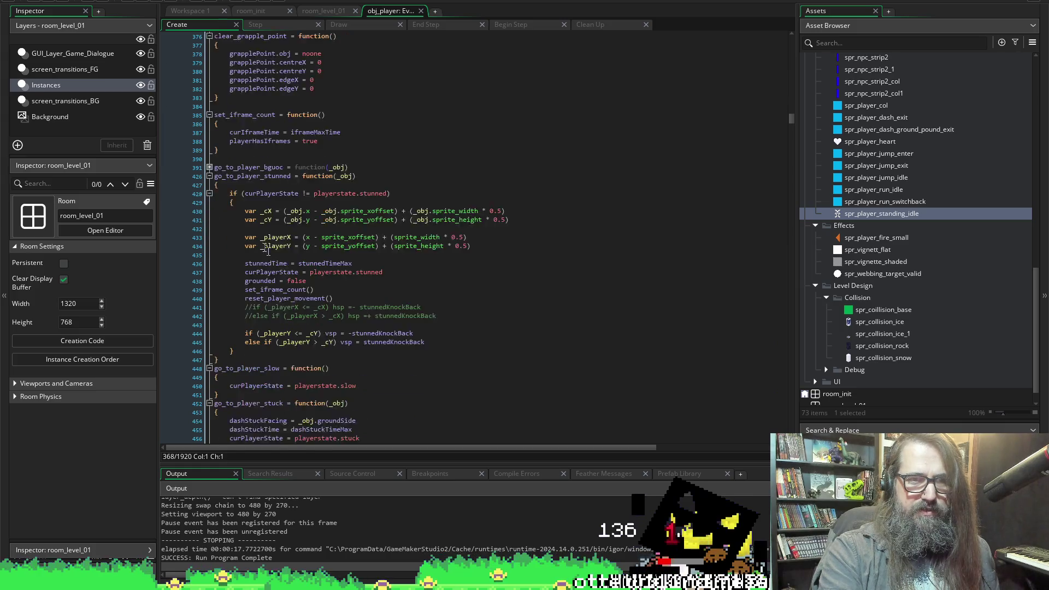
click(211, 157)
scroll(476, 293, down, 15)
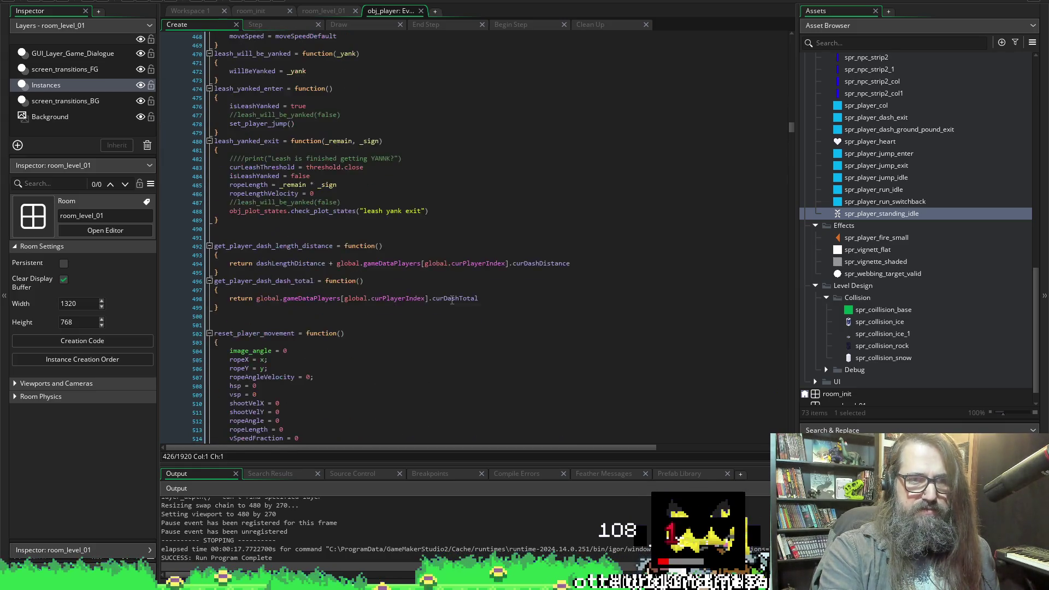
scroll(476, 294, down, 12)
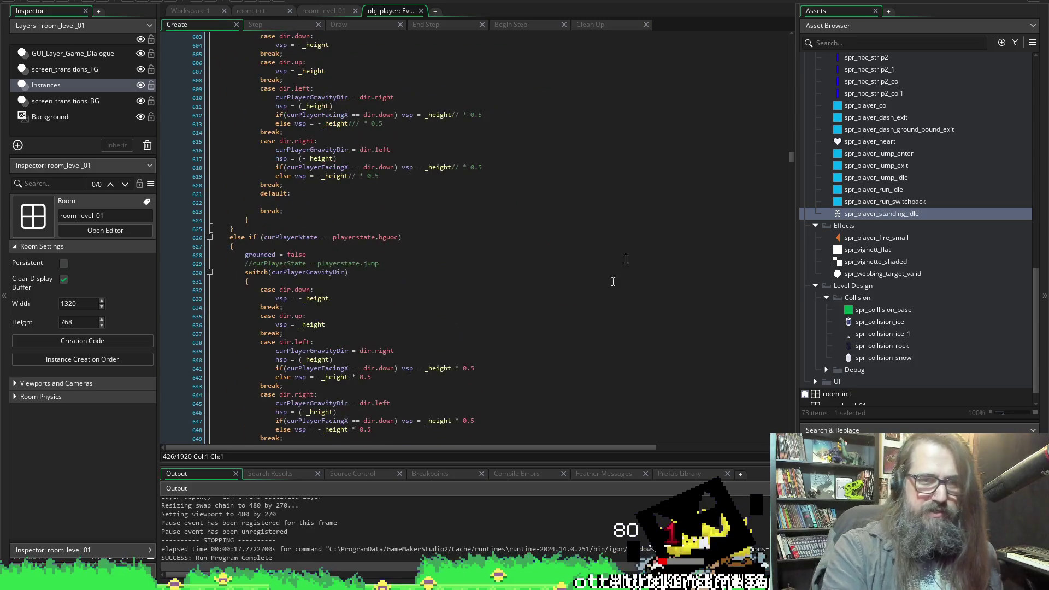
scroll(319, 277, down, 15)
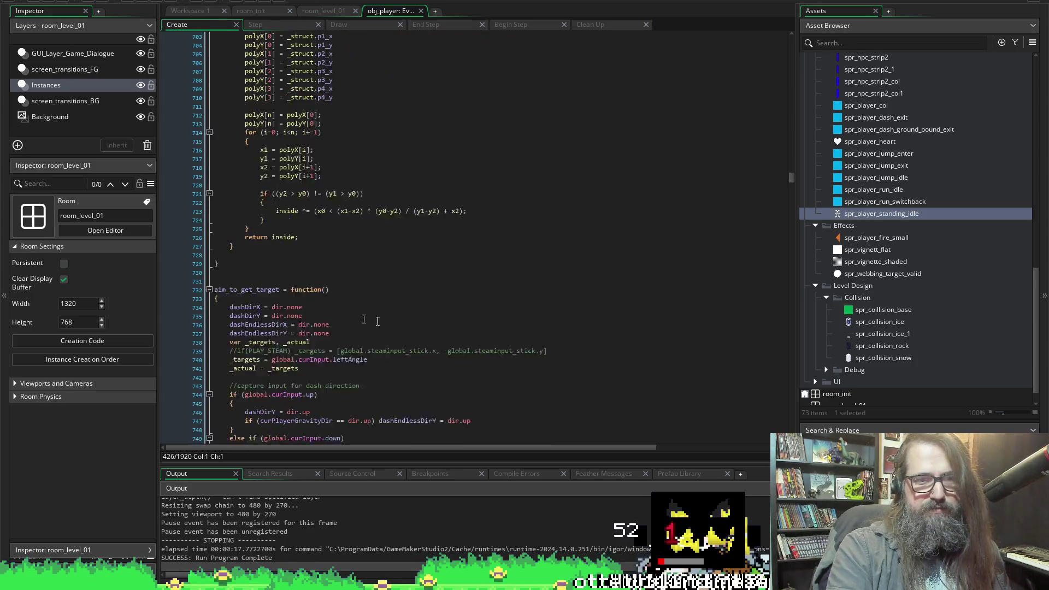
scroll(611, 327, down, 13)
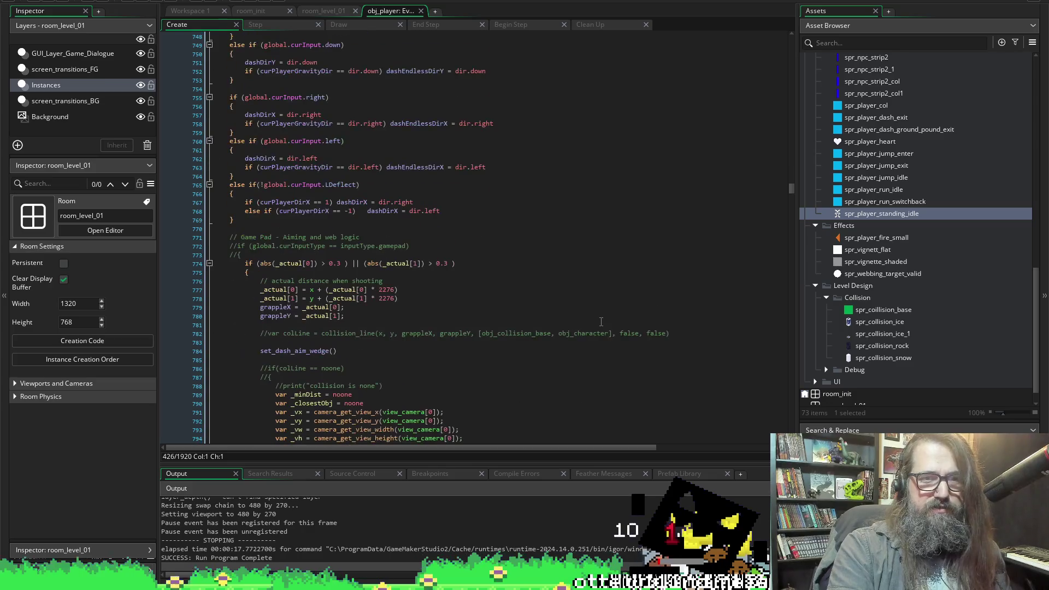
scroll(348, 345, down, 5)
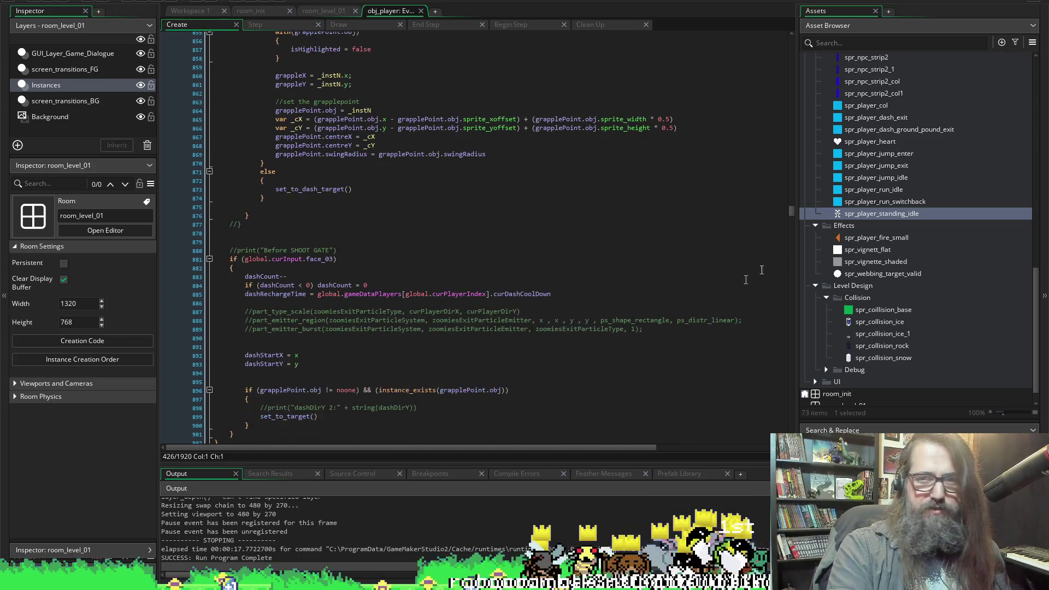
mouse_move(790, 212)
mouse_down()
mouse_move(792, 337)
mouse_move(787, 302)
mouse_up()
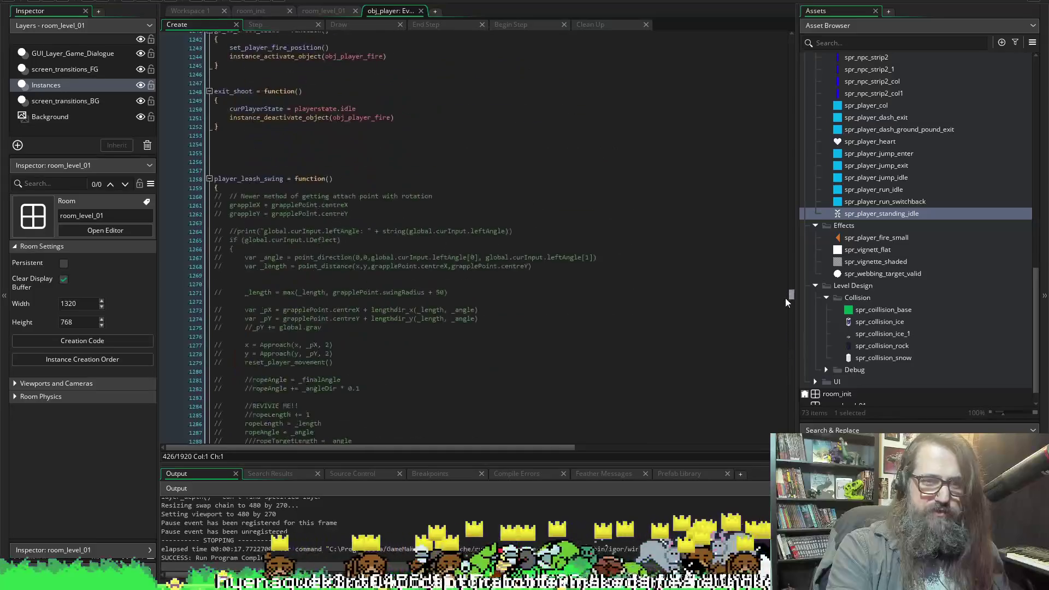
click(492, 208)
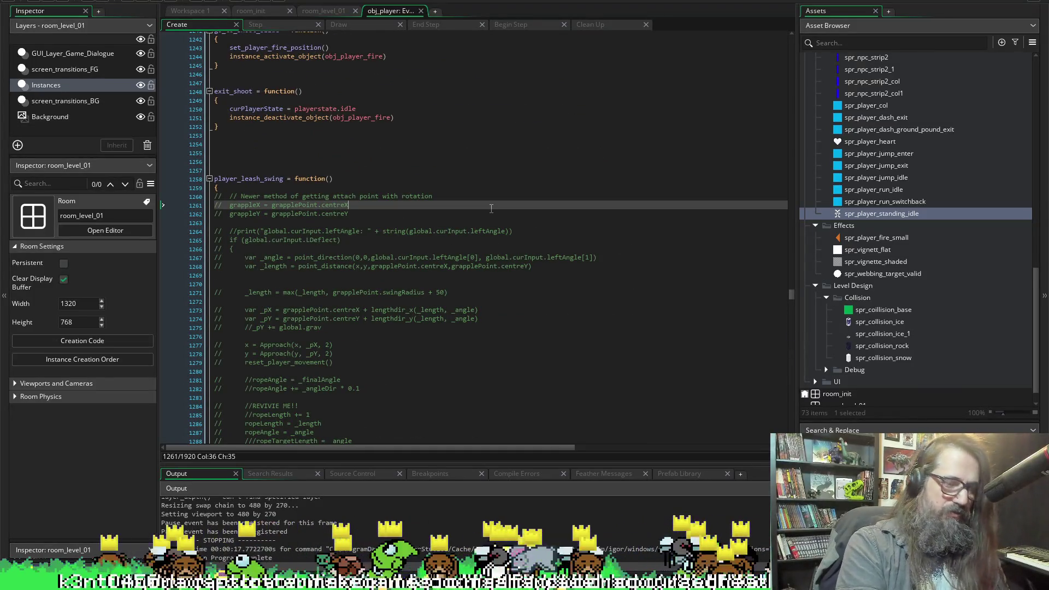
key(ctrl+m)
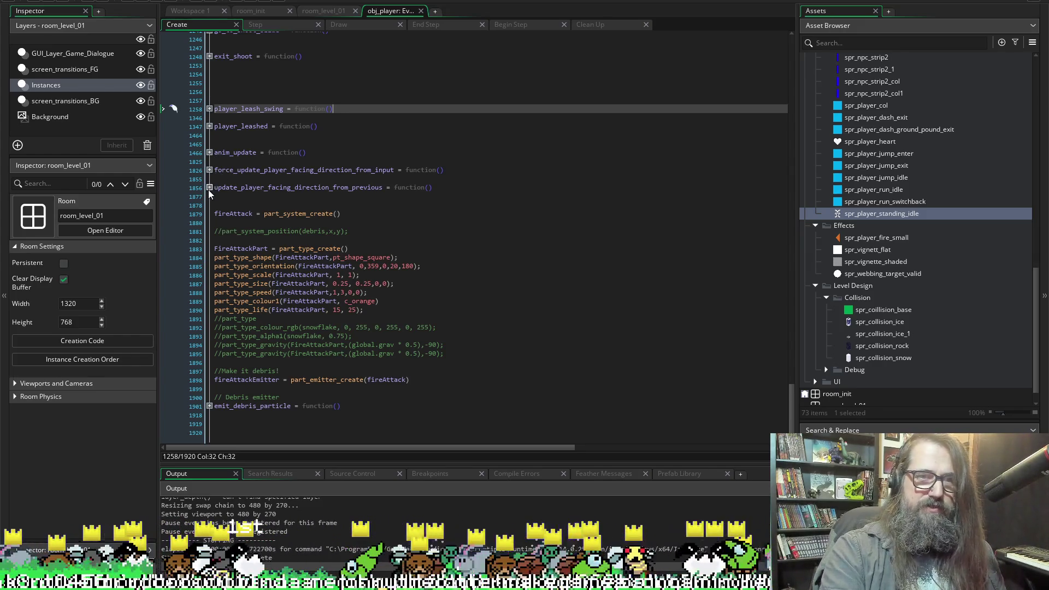
Start a curHeartTimer assignment in go_to_shoot, then remove it again.
scroll(185, 168, up, 5)
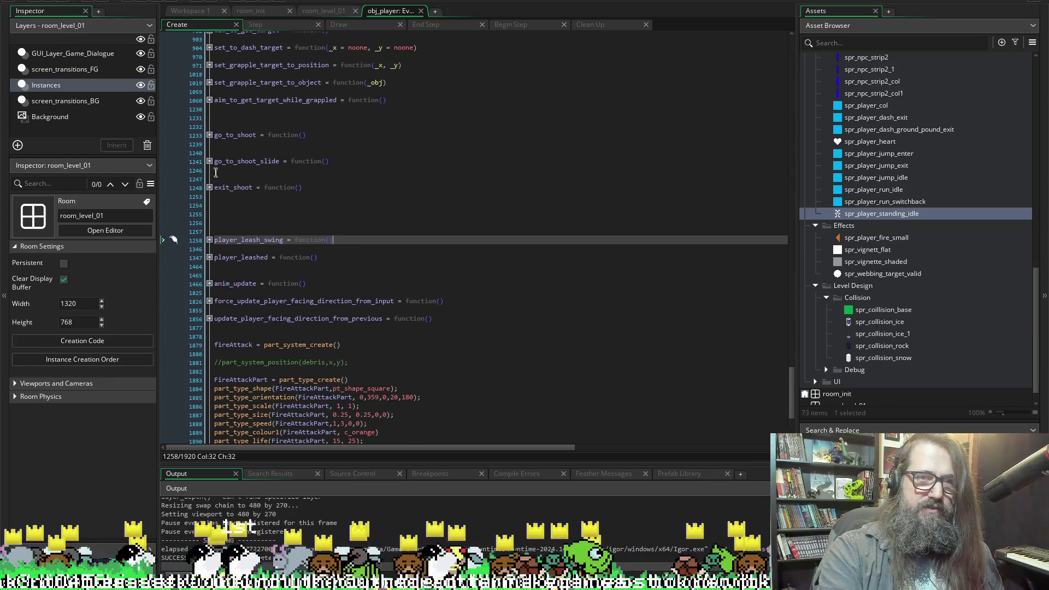
click(209, 135)
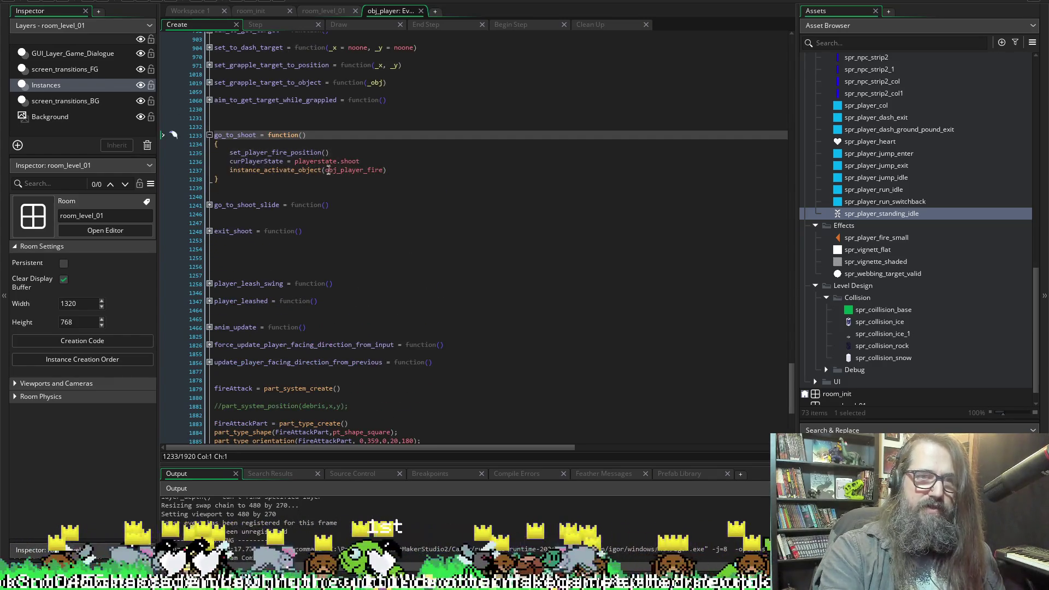
click(404, 170)
key(Return)
text(curHeartTimer)
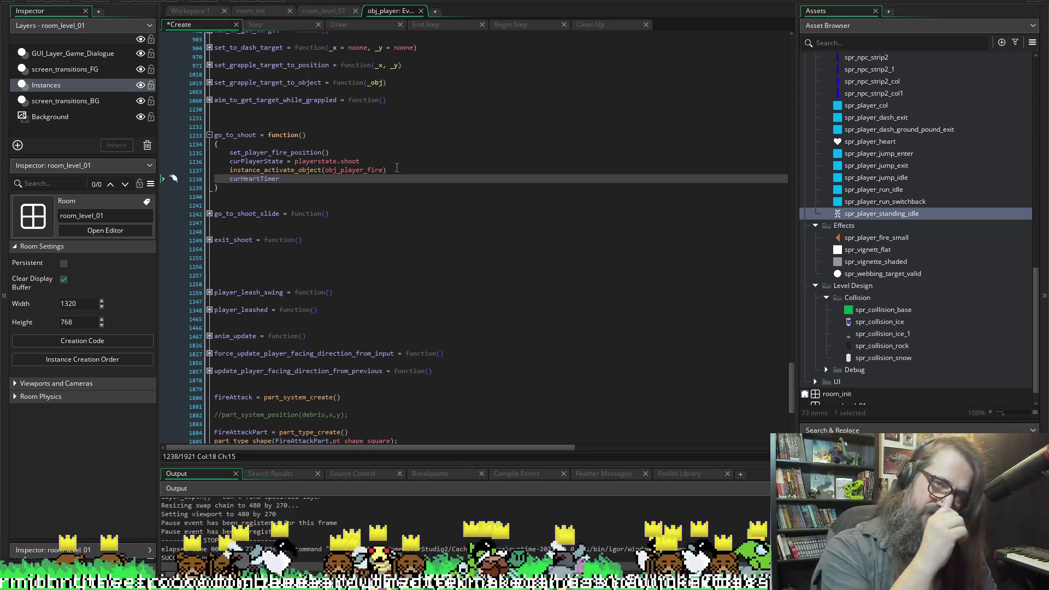
text( =)
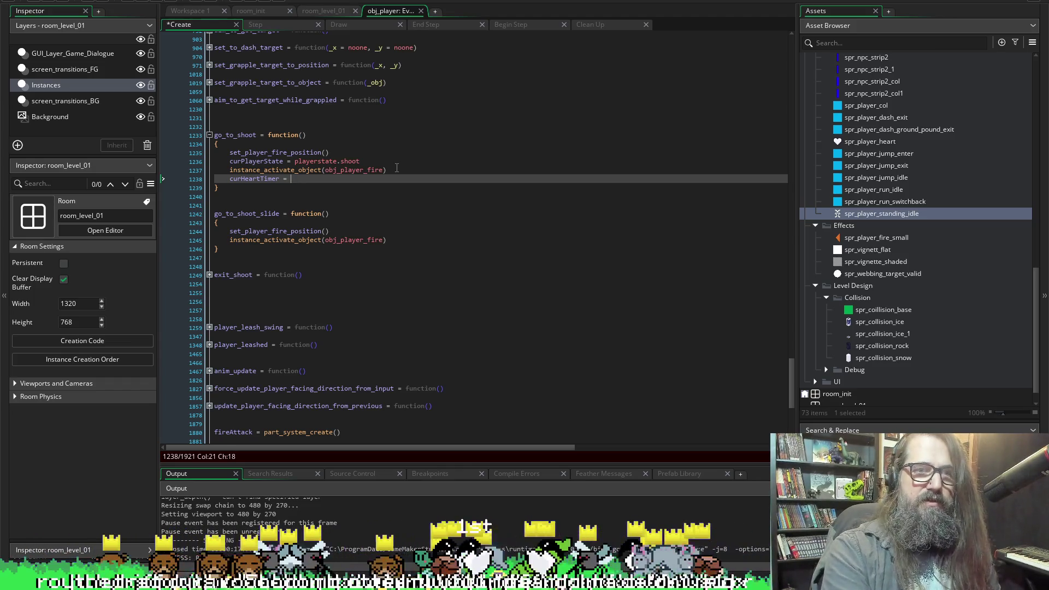
key(shift+Home)
key(BackSpace)
key(BackSpace)
key(Down)
key(Down)
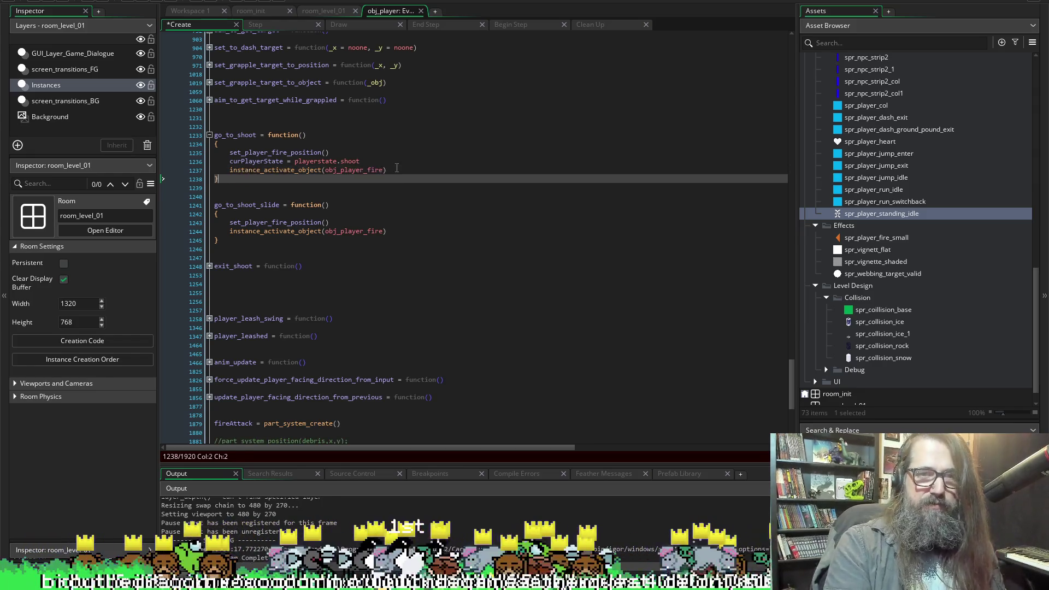
key(Down)
key(Down)
key(Down)
key(End)
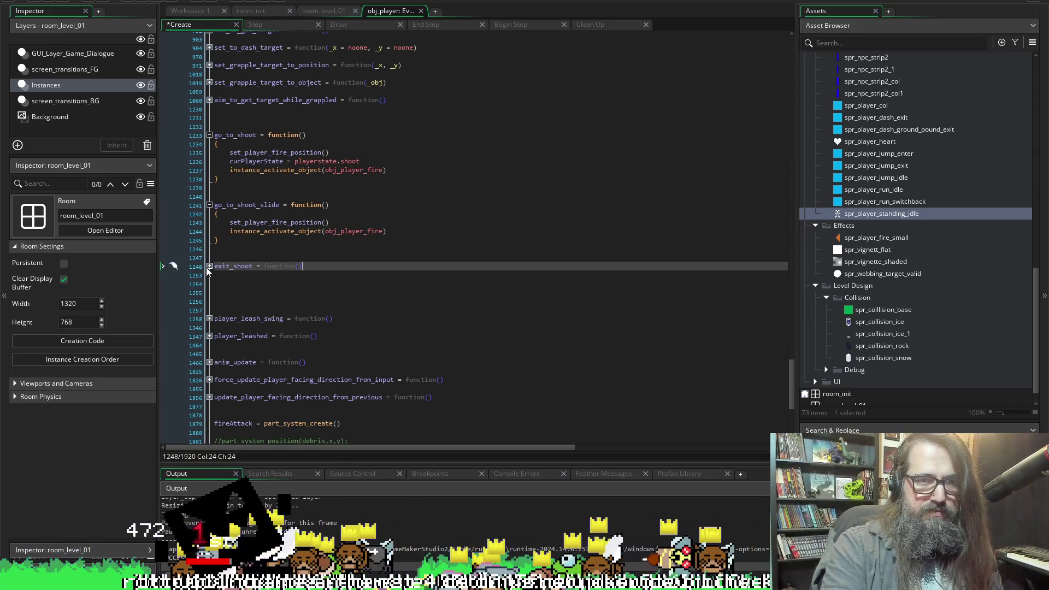
Add curHeartTimer = heartCountTimerMax after the deactivate line in exit_shoot and run the game.
click(211, 266)
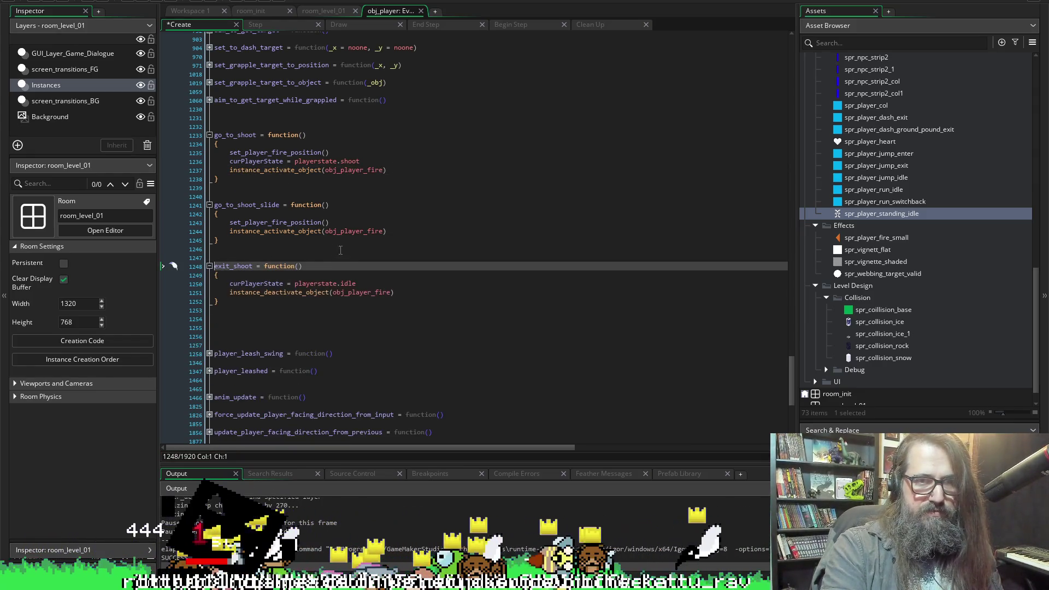
click(420, 293)
key(Return)
text(curHeartTimer =)
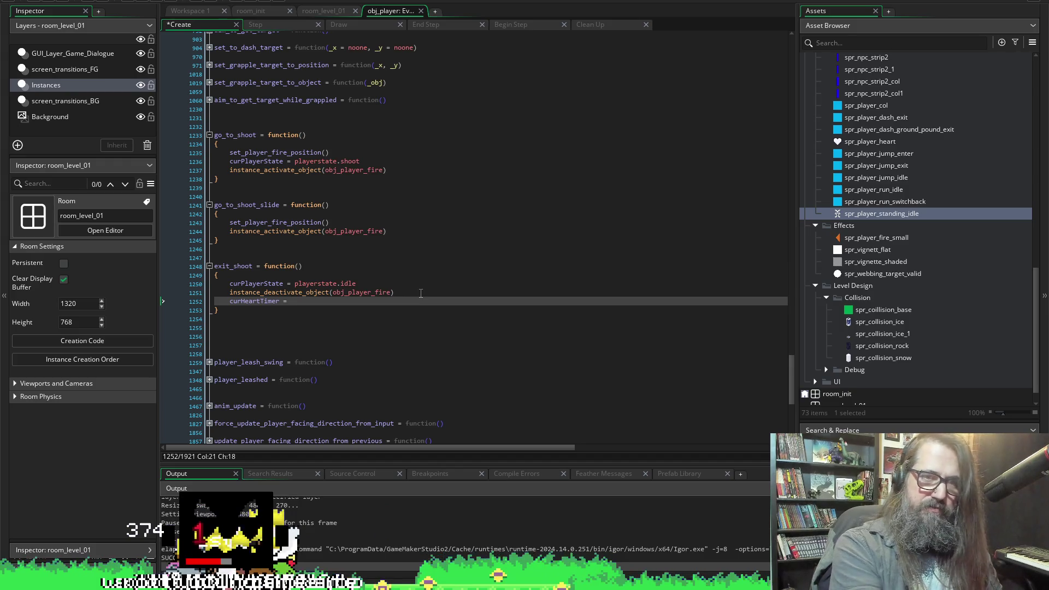
text(heartCountTimerMax)
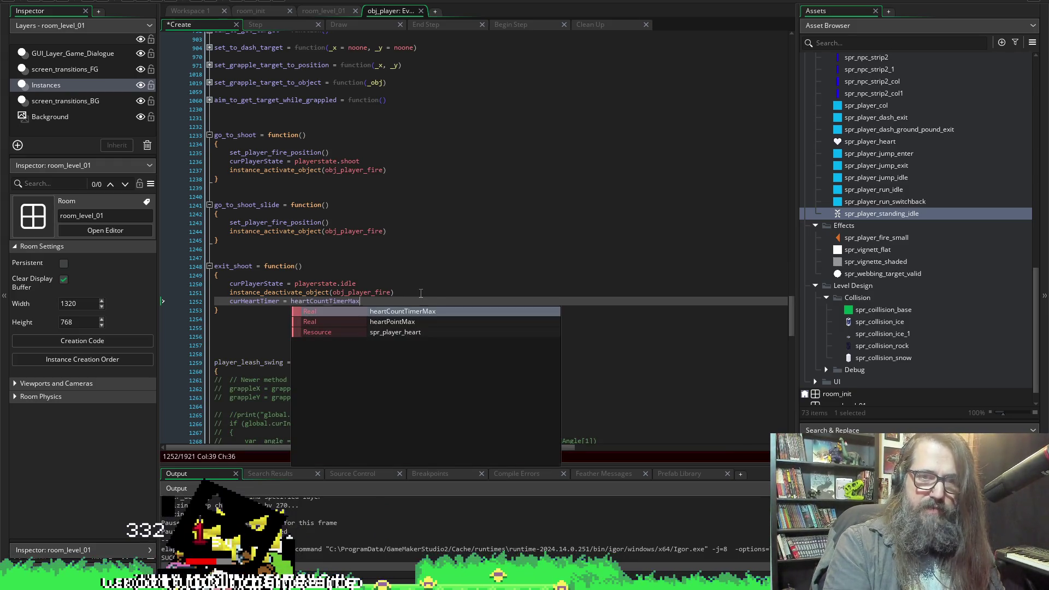
key(Escape)
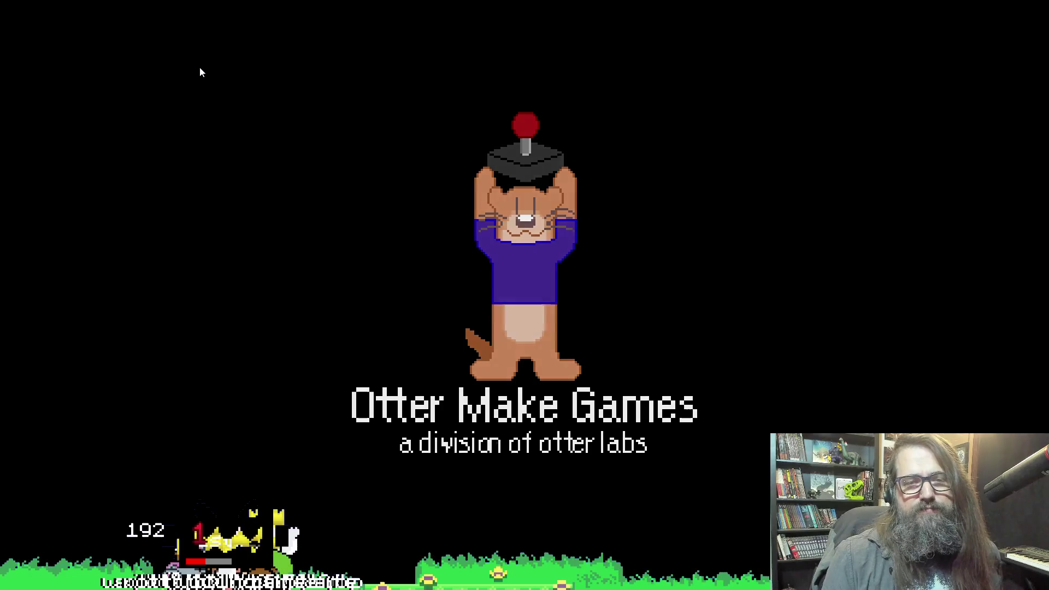
Continue into the bunny level, leave fullscreen, and bring GameMaker back in front.
key(Return)
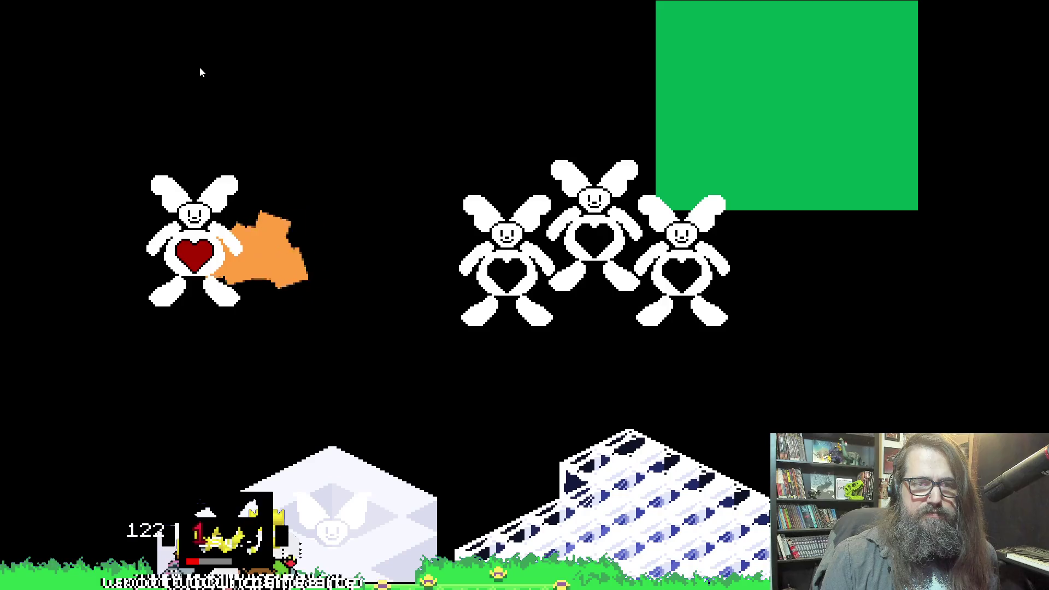
key(F11)
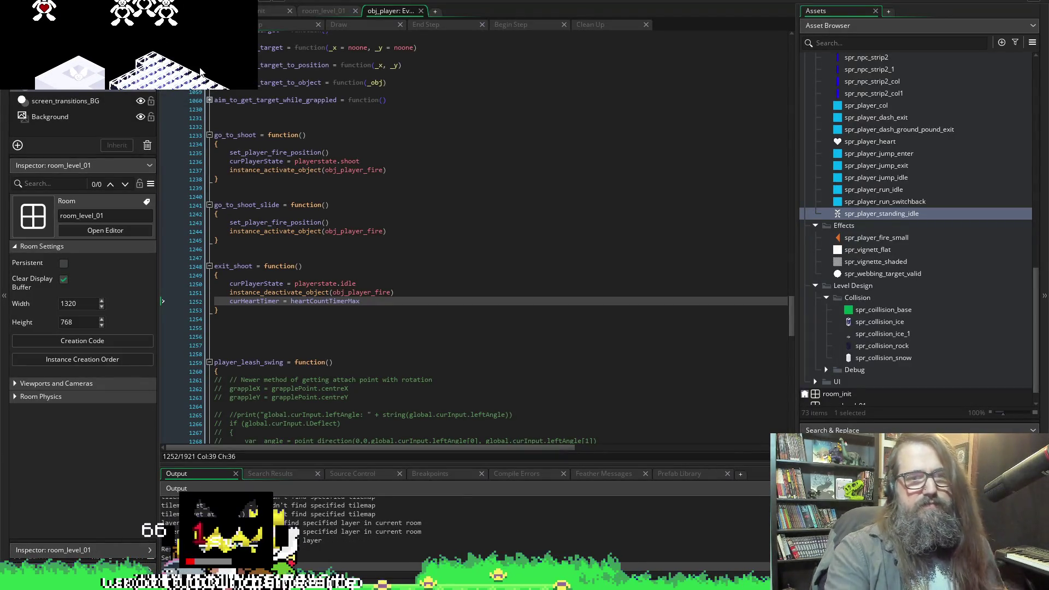
click(173, 318)
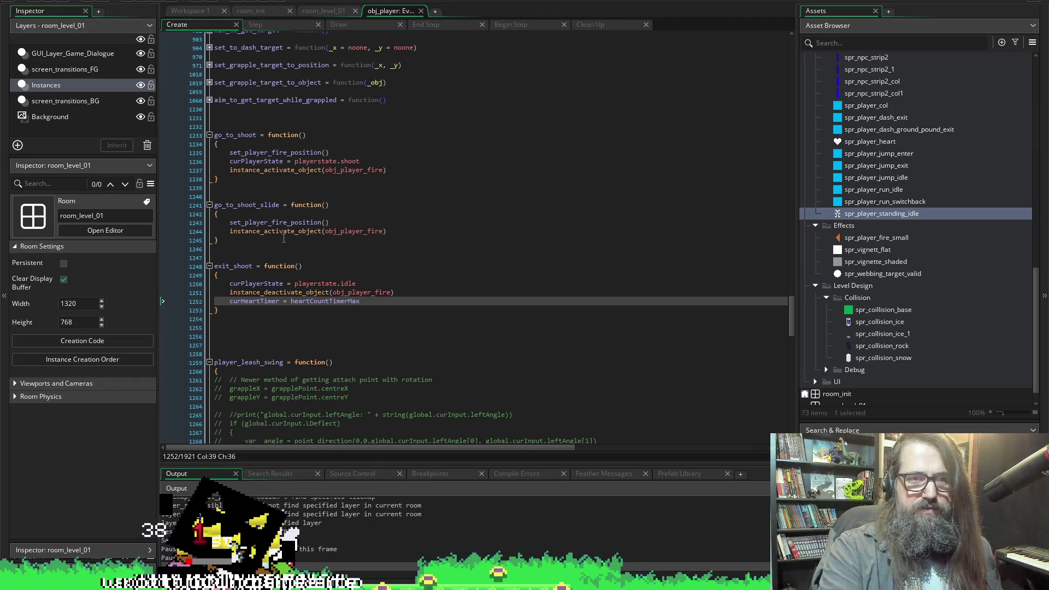
Delete the commented-out outline and leash shader uniform lines from the Create event.
scroll(224, 257, up, 20)
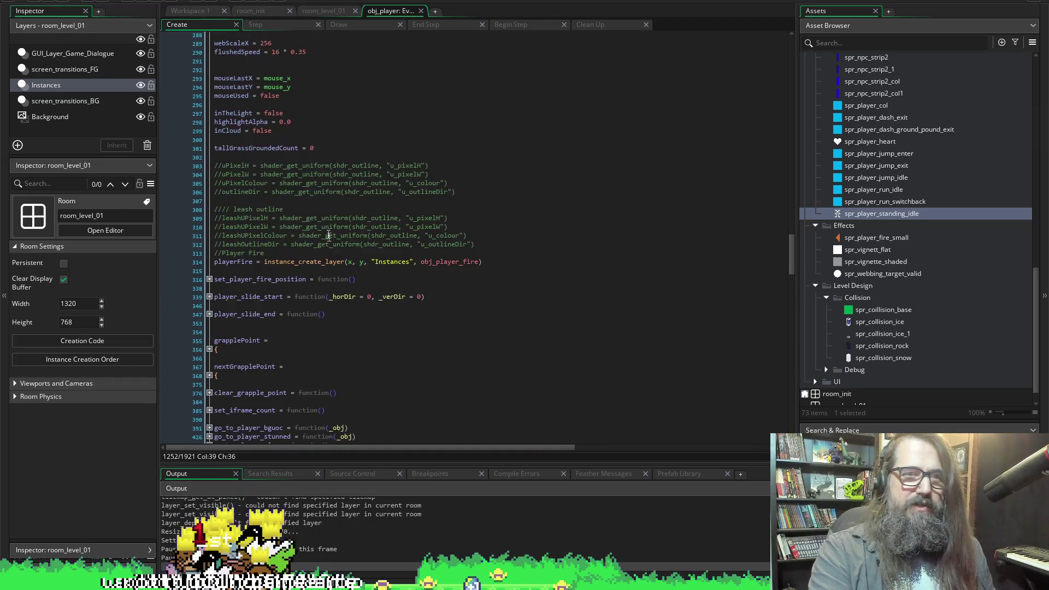
scroll(241, 256, up, 3)
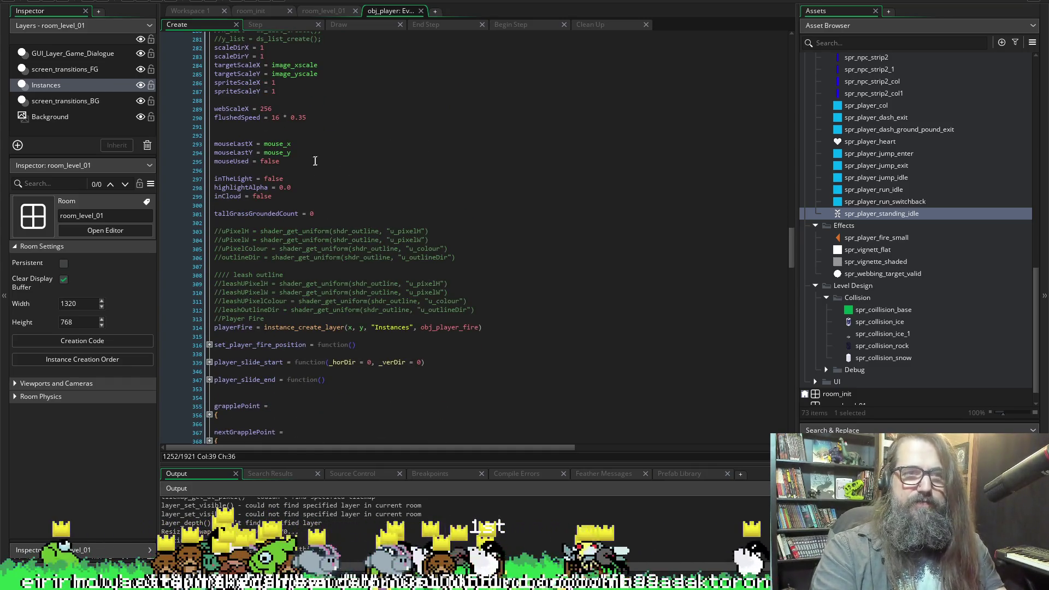
mouse_move(479, 307)
mouse_down()
mouse_move(383, 246)
mouse_move(214, 231)
mouse_up()
key(BackSpace)
Peek into player_slide_end and player_slide_start, then expand set_player_fire_position to empty line 314.
scroll(443, 261, down, 2)
scroll(443, 261, up, 20)
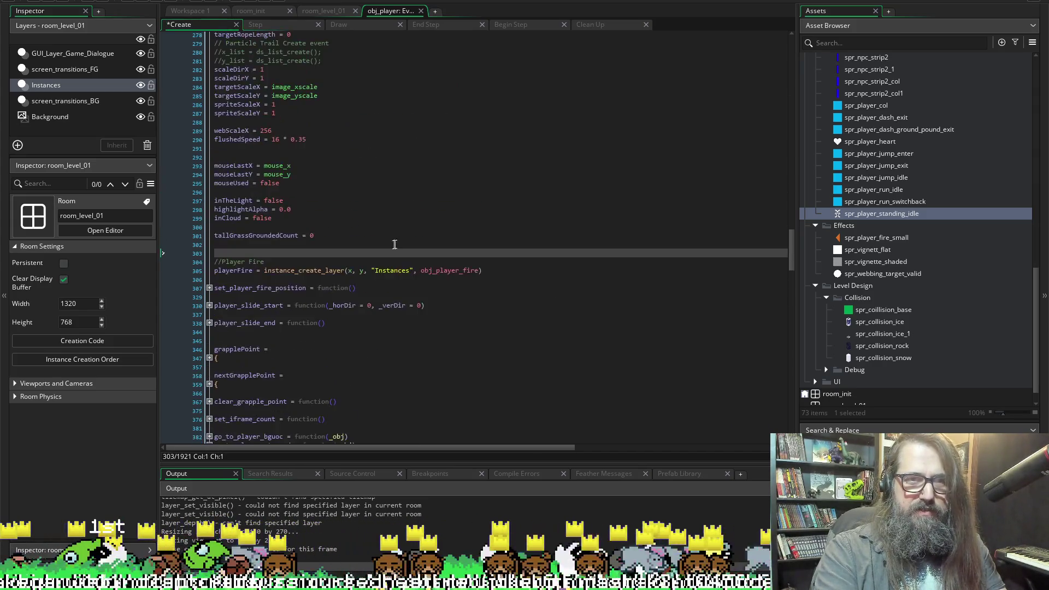
scroll(346, 223, down, 20)
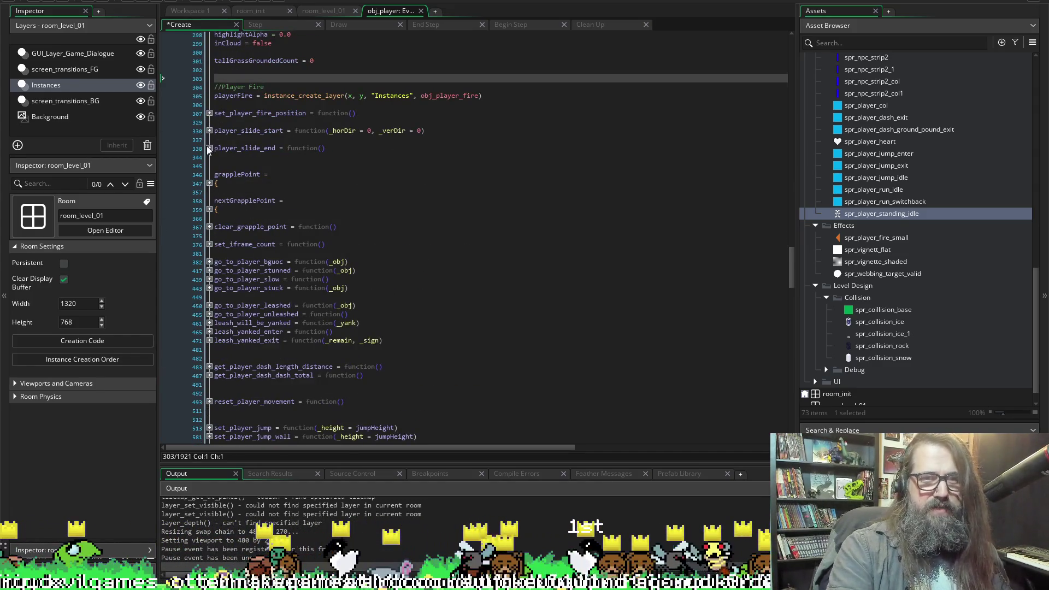
click(209, 146)
click(209, 149)
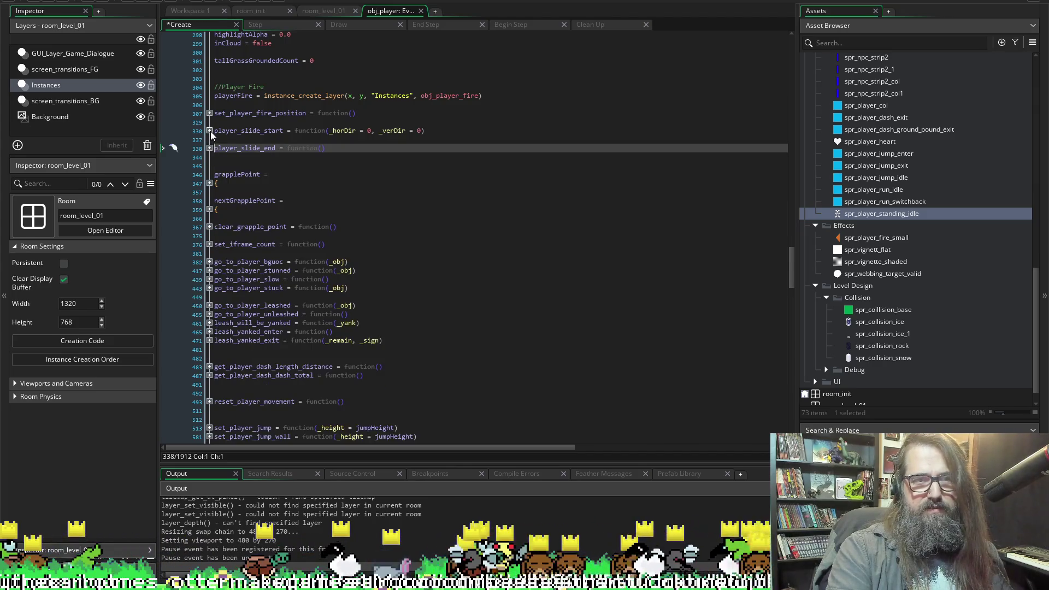
click(210, 132)
click(209, 131)
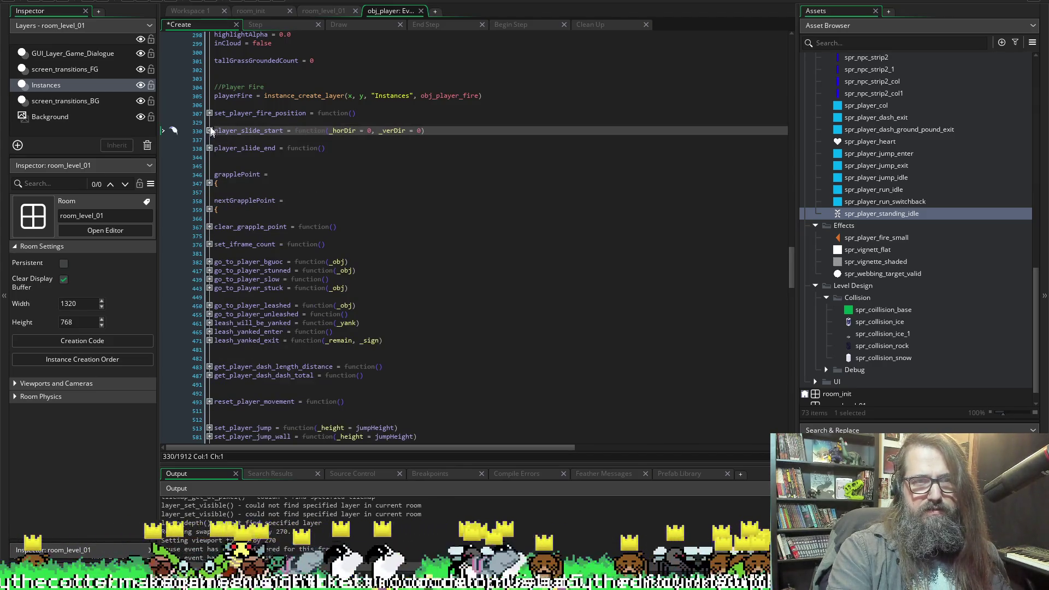
click(208, 114)
click(298, 175)
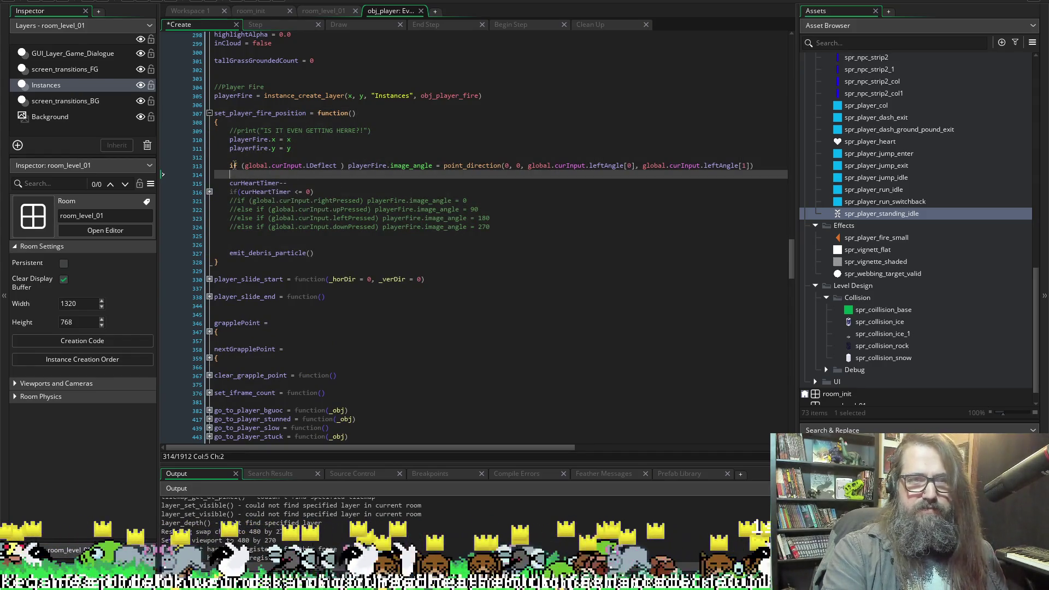
Copy the commented debug print statement onto a new line 315.
drag(385, 135, 241, 140)
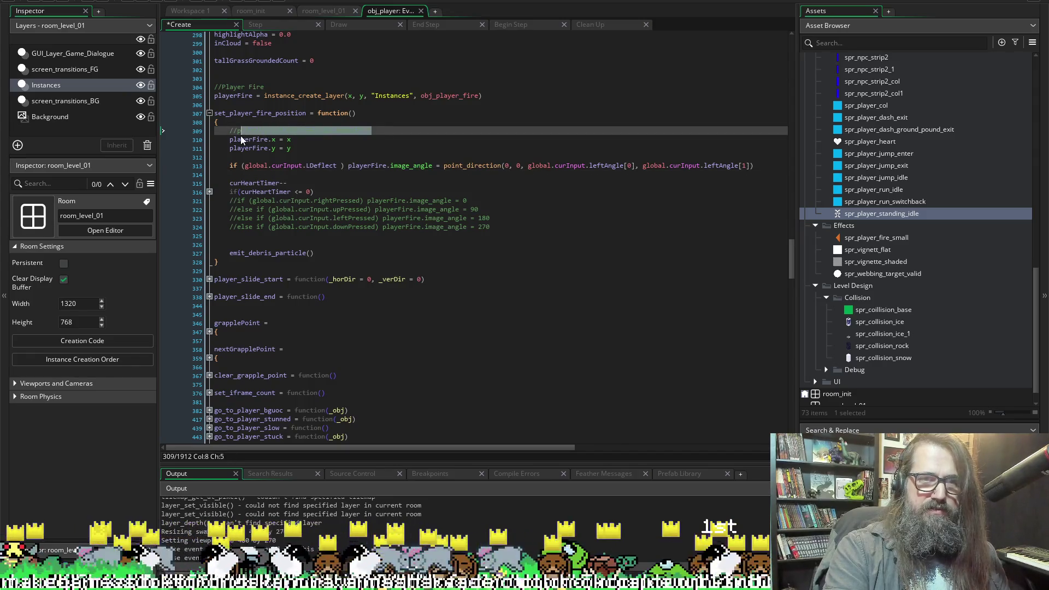
key(ctrl+c)
click(241, 172)
key(Return)
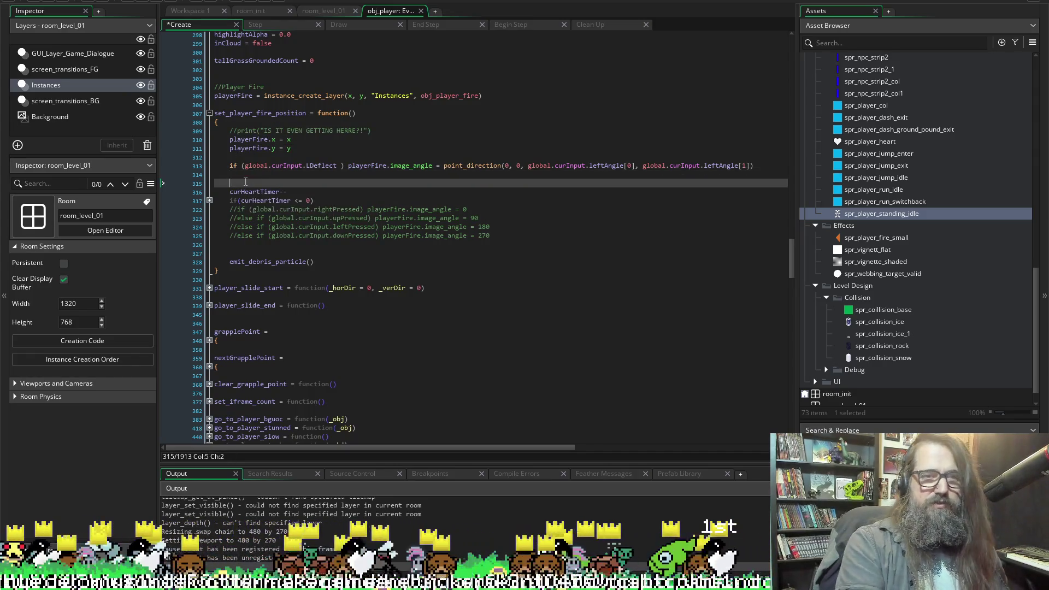
key(ctrl+v)
Change the copy to print("curHeartTimer: " + string(curHeartTimer)), save, and restart the running game.
double_click(245, 192)
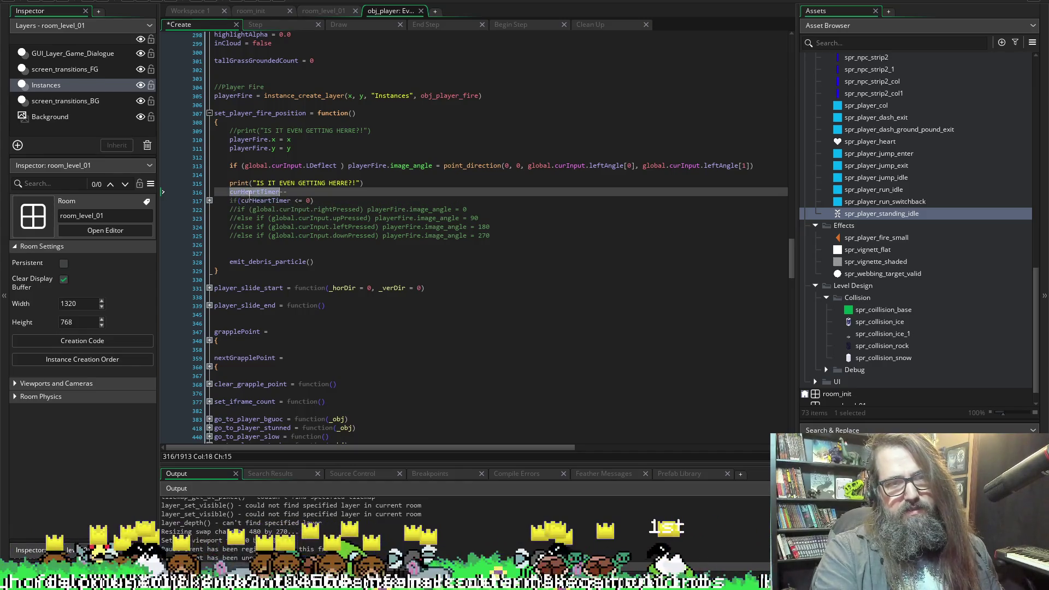
drag(256, 183, 353, 187)
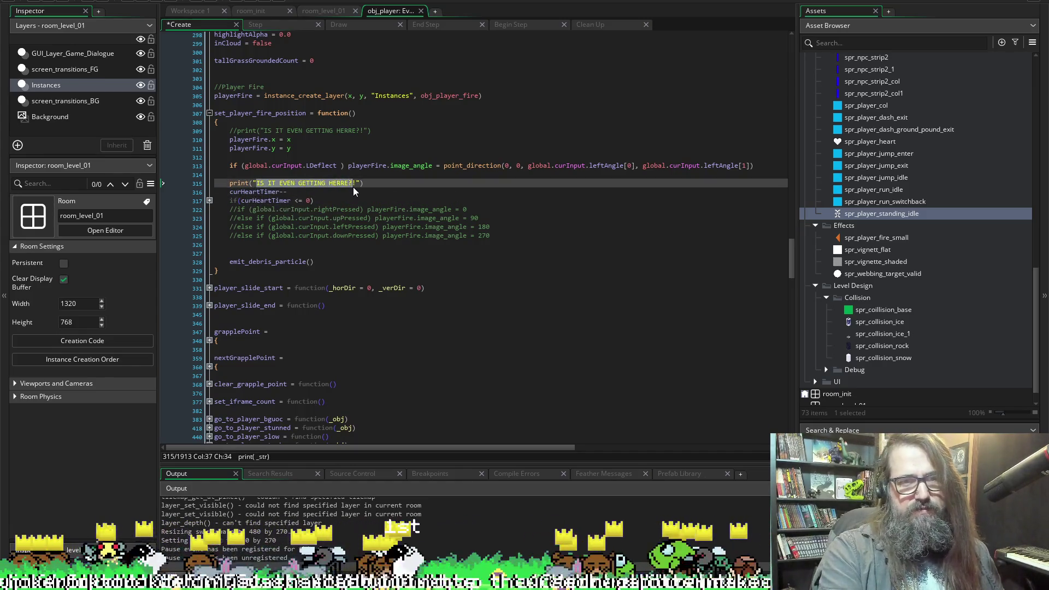
key(ctrl+v)
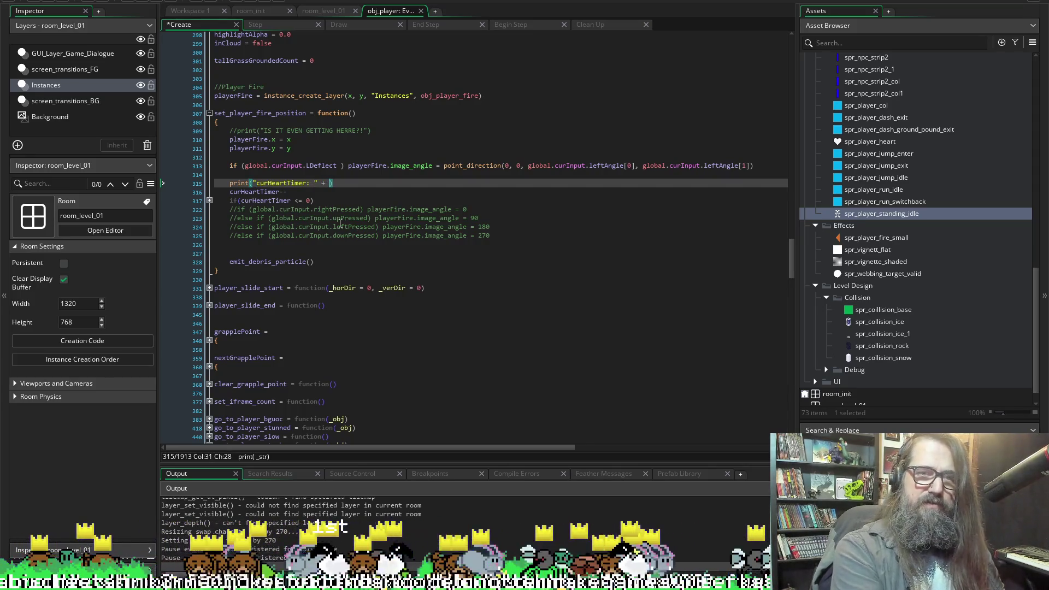
text(tring(curHeartTimer)
key(ctrl+s)
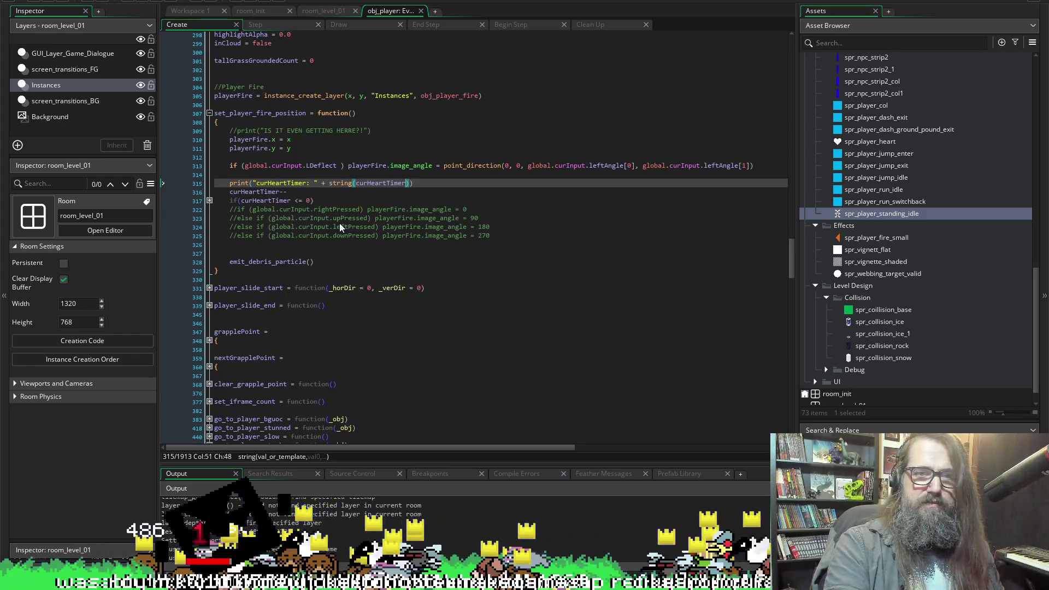
click(139, 3)
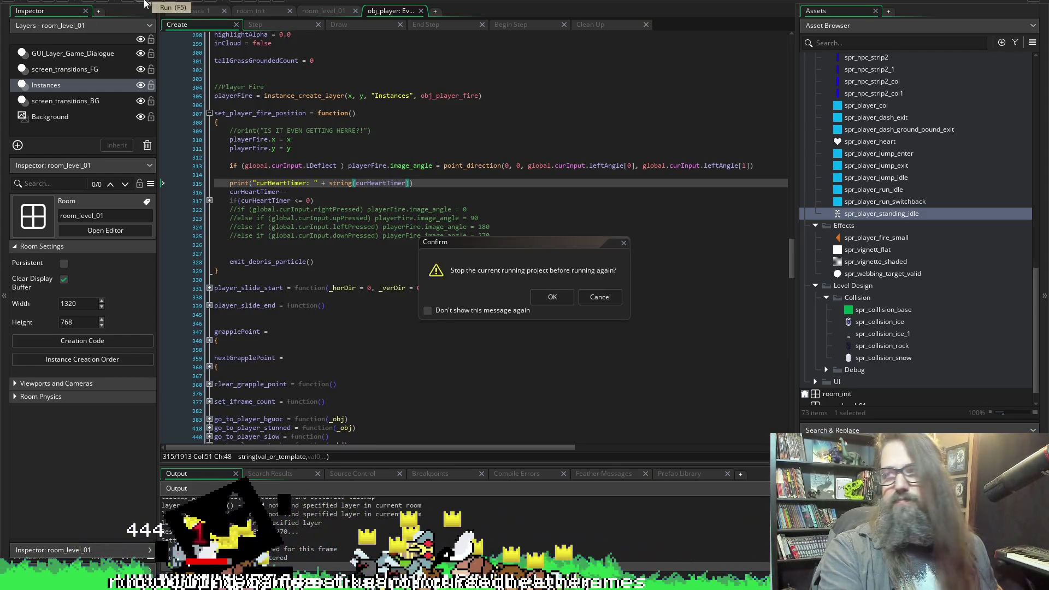
click(551, 297)
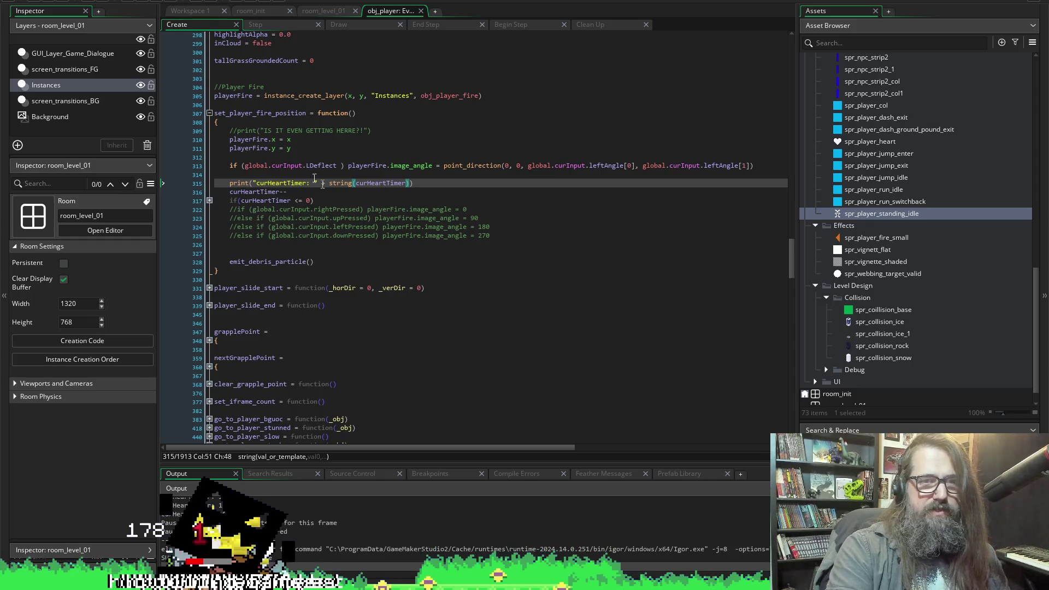
Unfold the if(curHeartTimer <= 0) block, locate the curHeartPoints decrement, then view obj_player's Draw code.
click(209, 201)
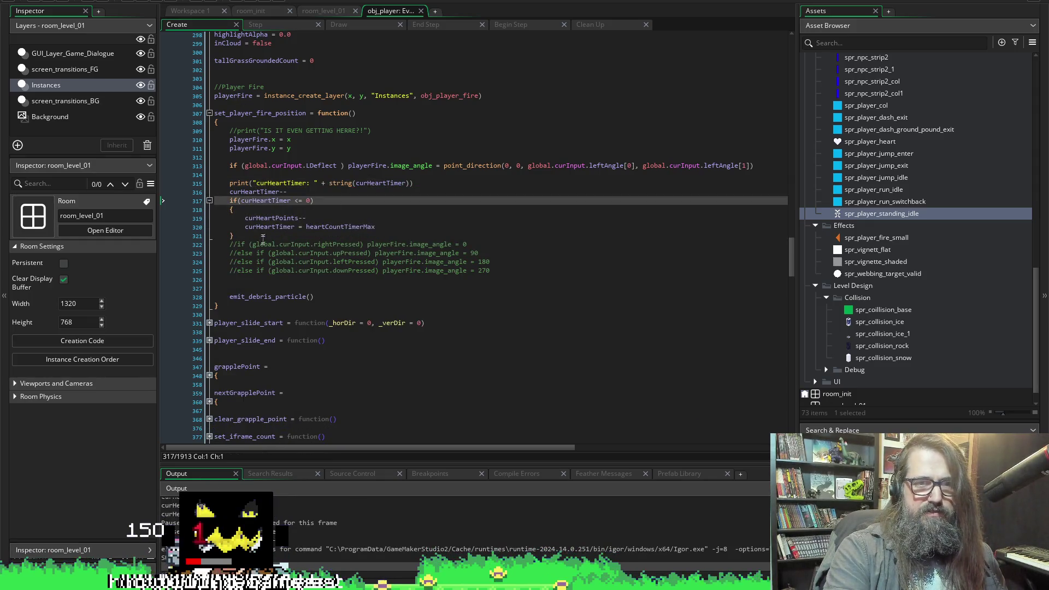
double_click(267, 219)
scroll(268, 241, up, 10)
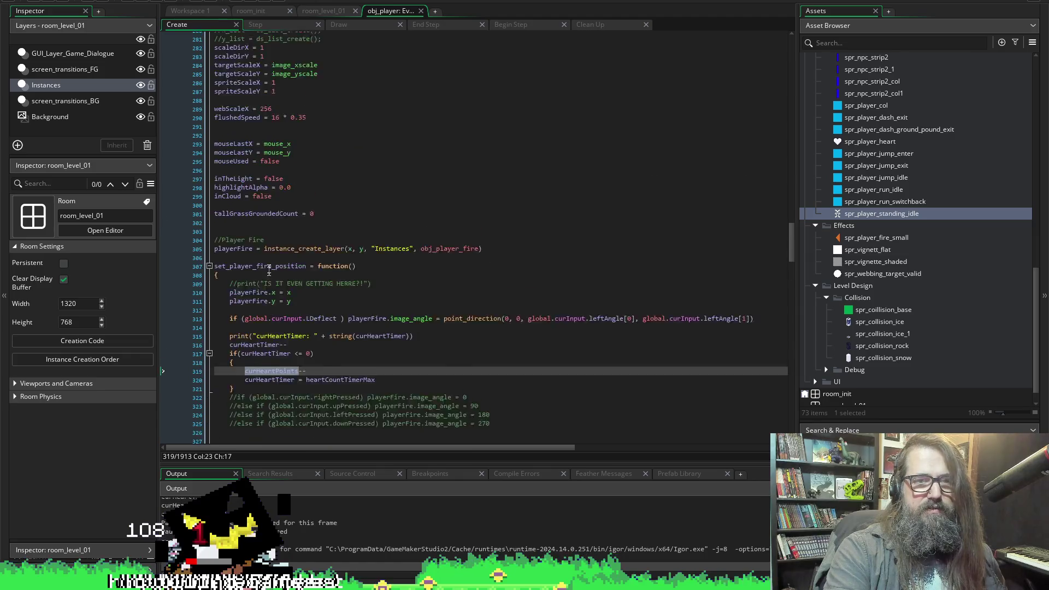
scroll(270, 266, down, 6)
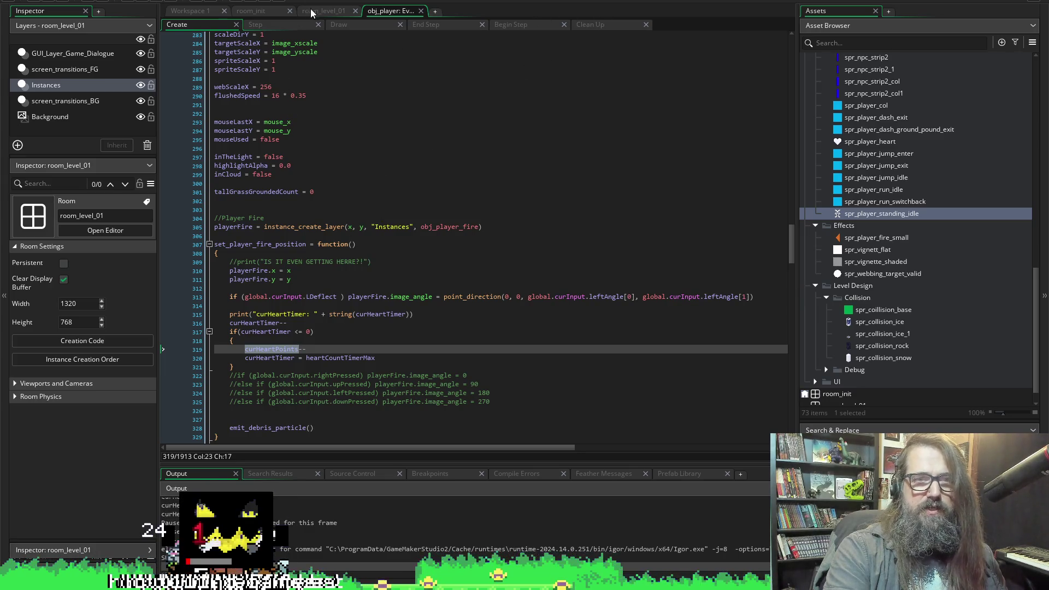
click(339, 24)
scroll(466, 308, down, 5)
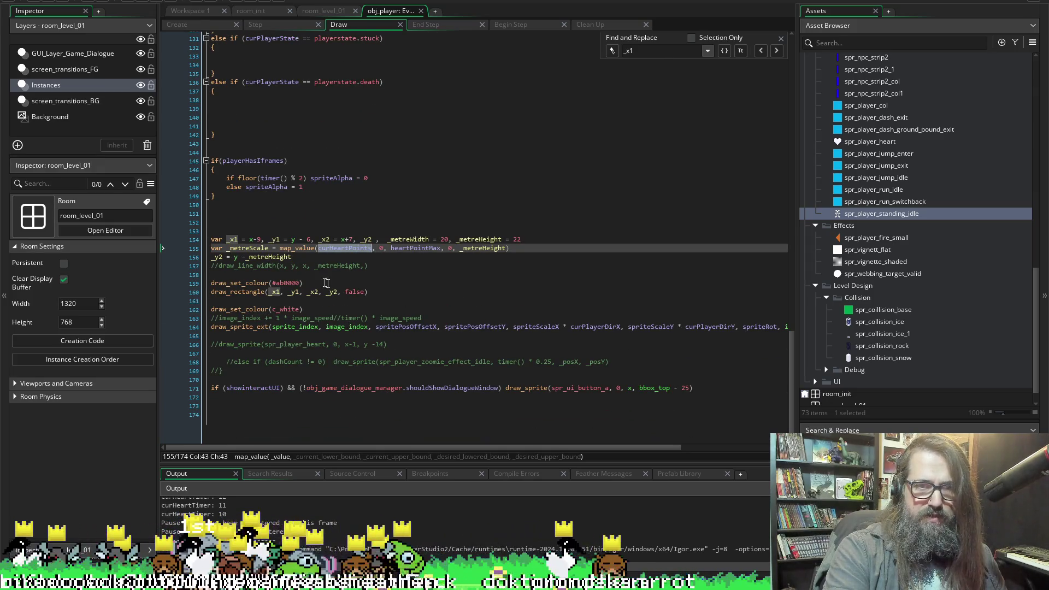
Inspect the map_value bar-scaling code near line 159, then return to the Create event.
click(326, 282)
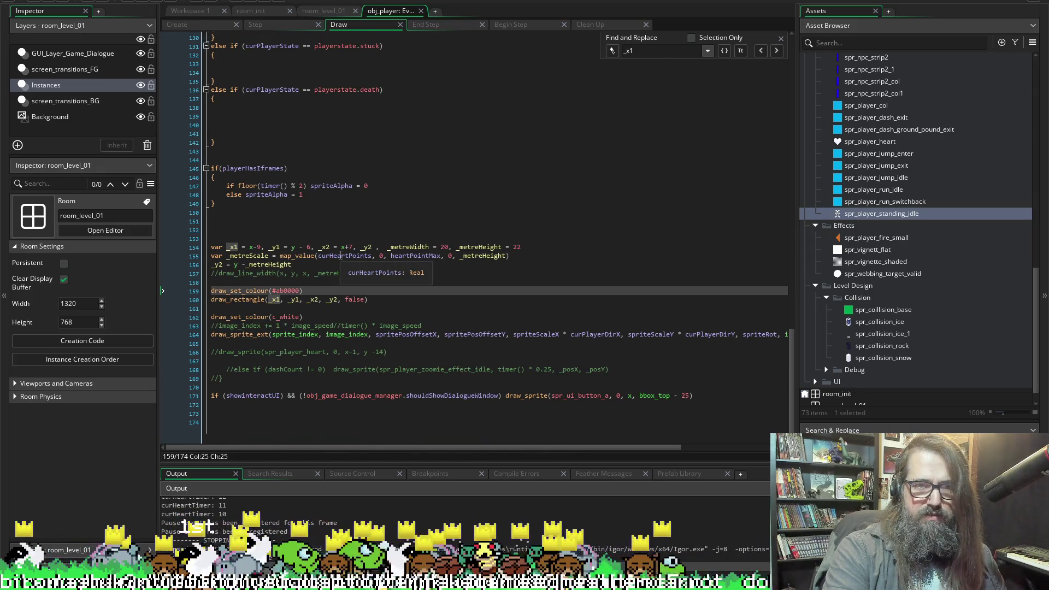
click(183, 24)
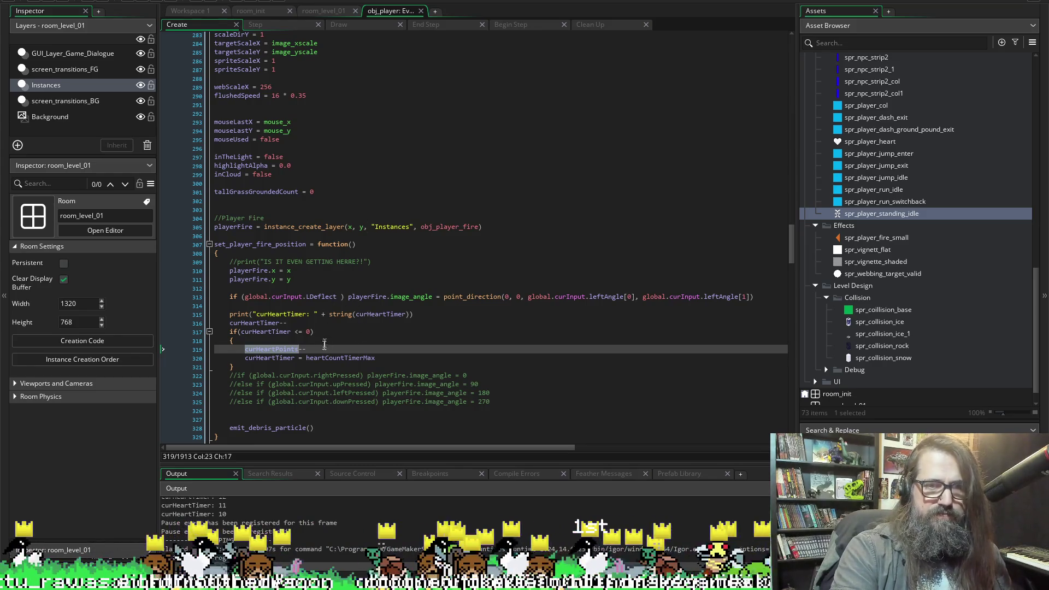
Move the curHeartTimer print from line 315 inside the curHeartTimer <= 0 block.
click(432, 317)
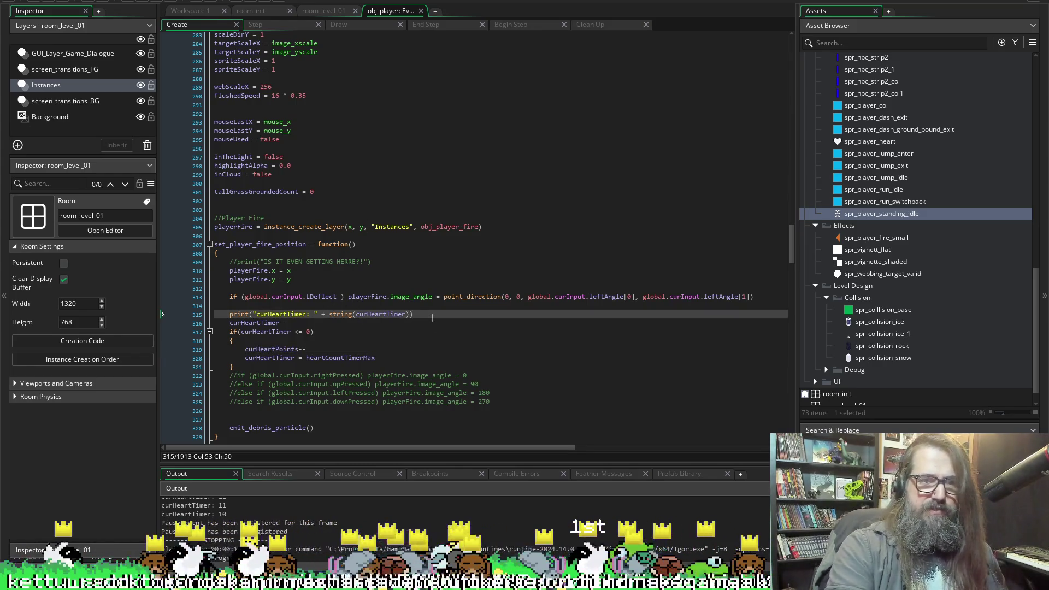
key(shift+Home)
key(BackSpace)
key(BackSpace)
key(BackSpace)
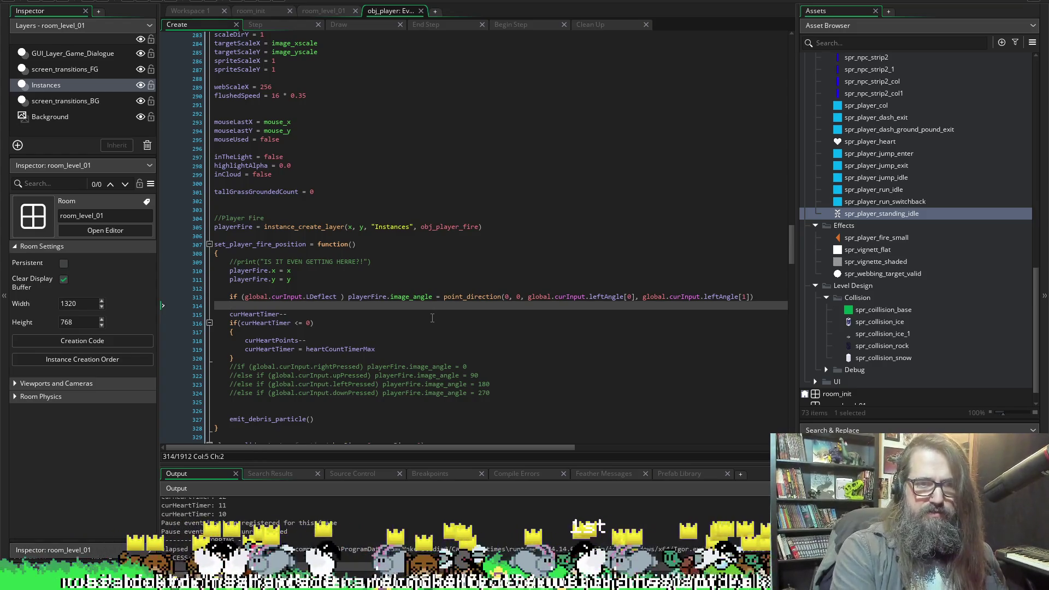
key(Down)
key(Down)
key(Down)
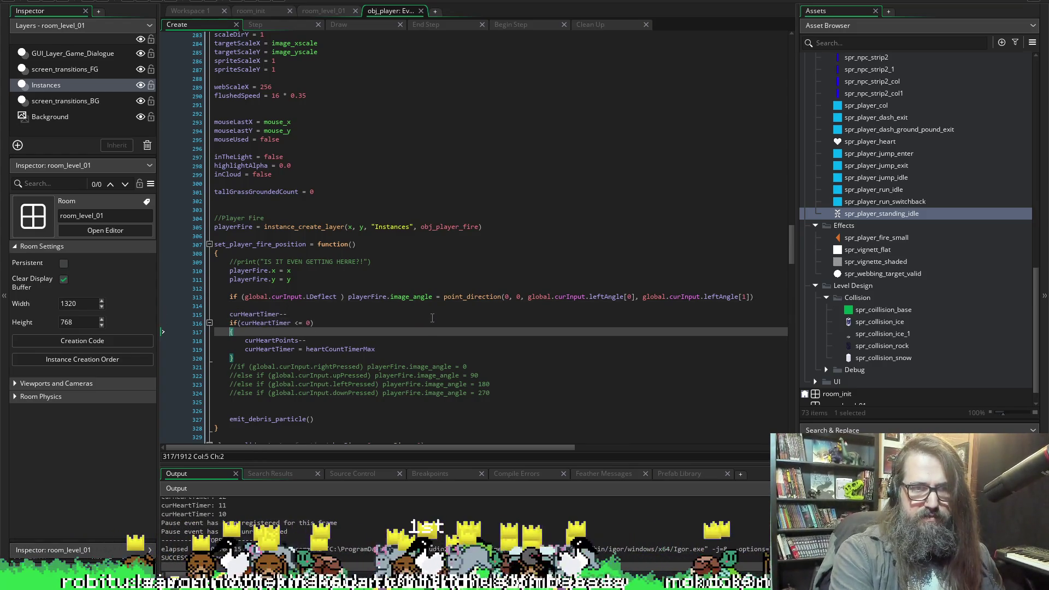
key(Return)
key(ctrl+v)
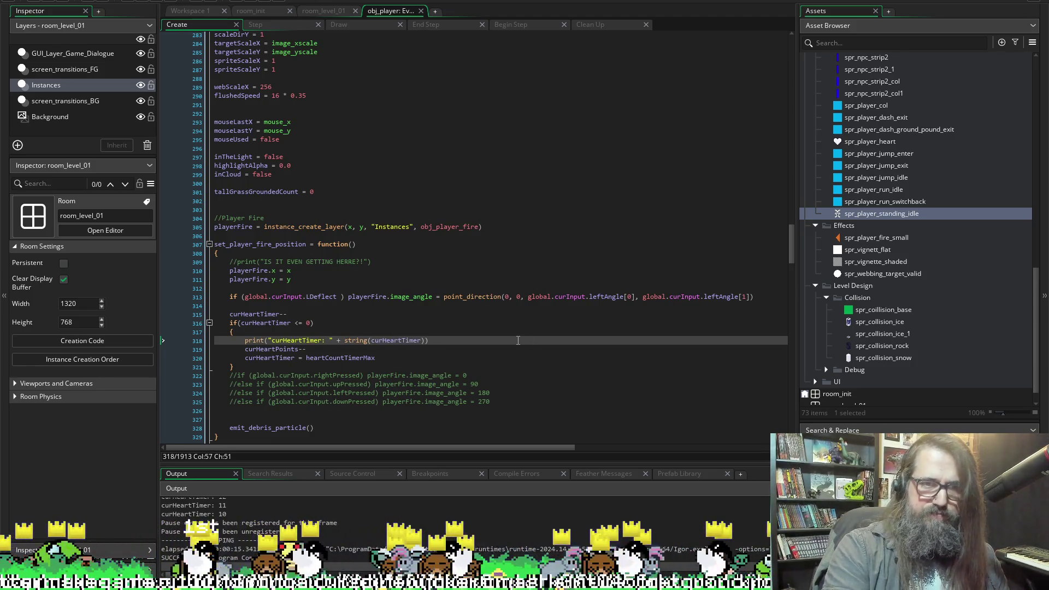
Duplicate the print, change both curHeartTimer references to curHeartPoints, and run the game.
key(shift+Home)
key(ctrl+d)
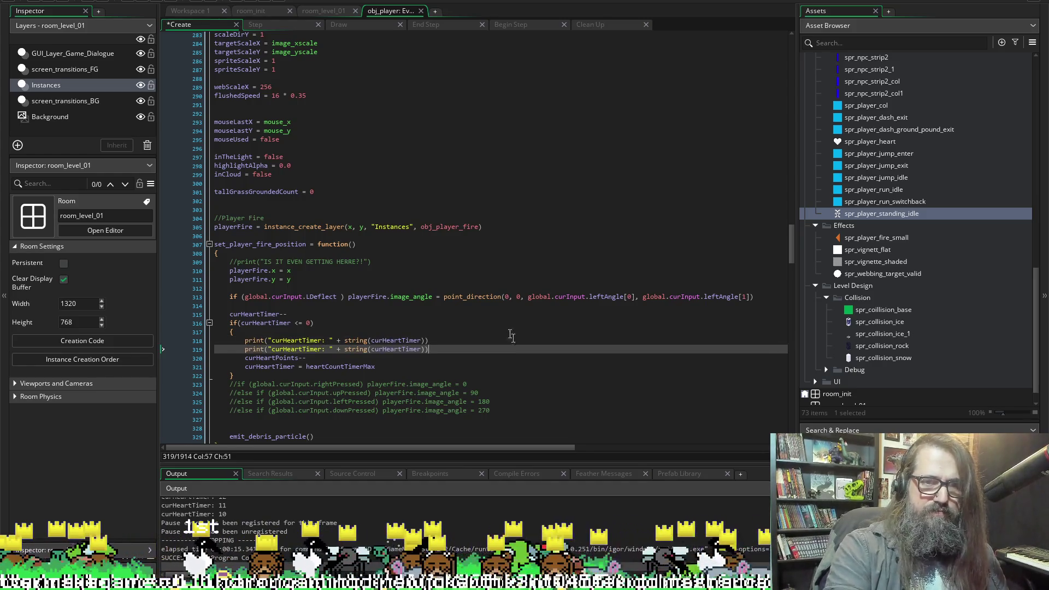
click(255, 358)
double_click(285, 350)
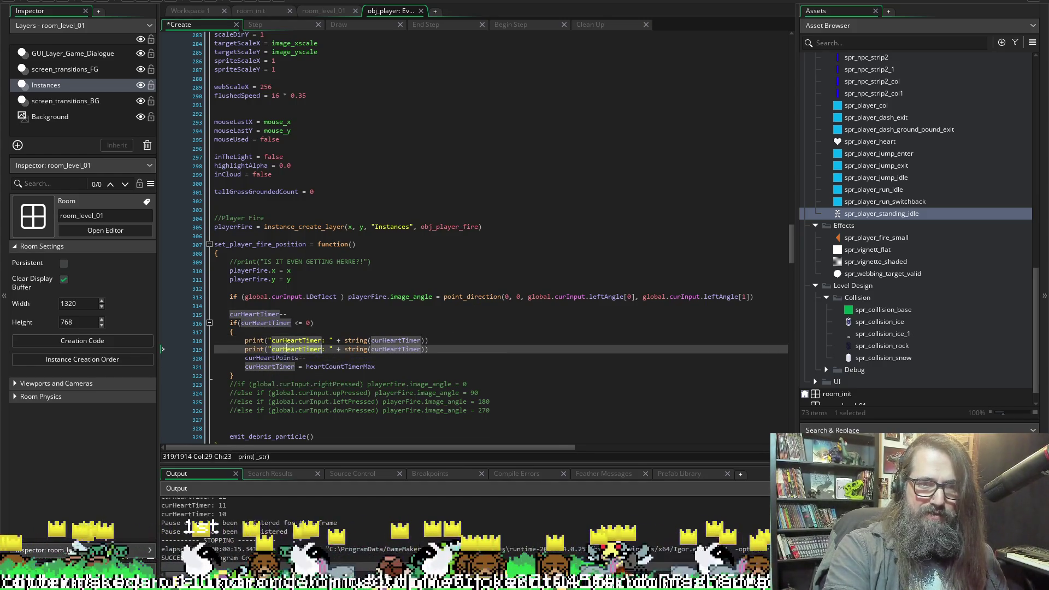
text(curHeartPoints)
double_click(396, 350)
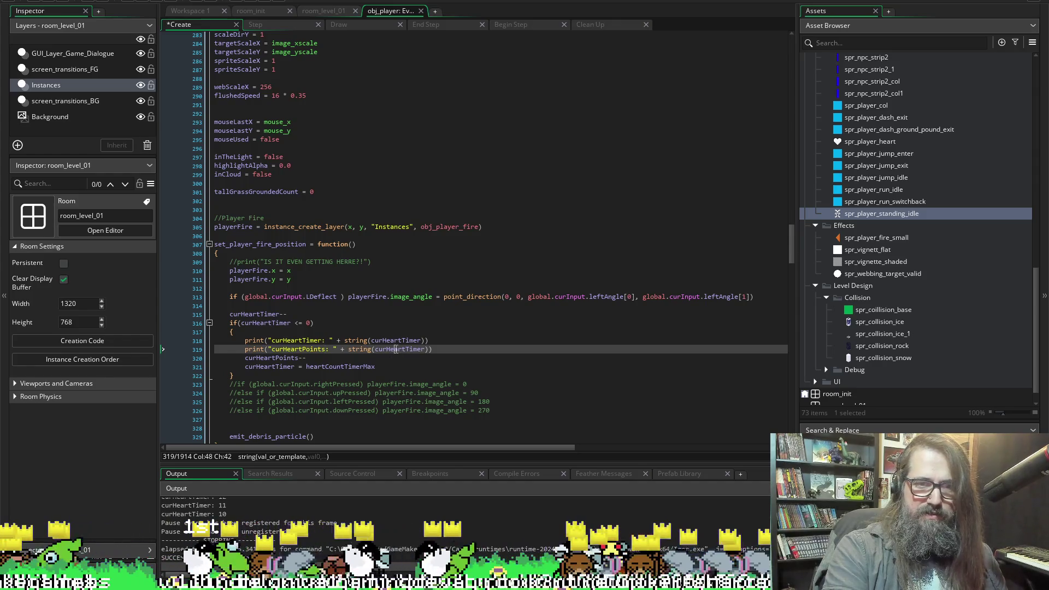
text(curHeartPoints)
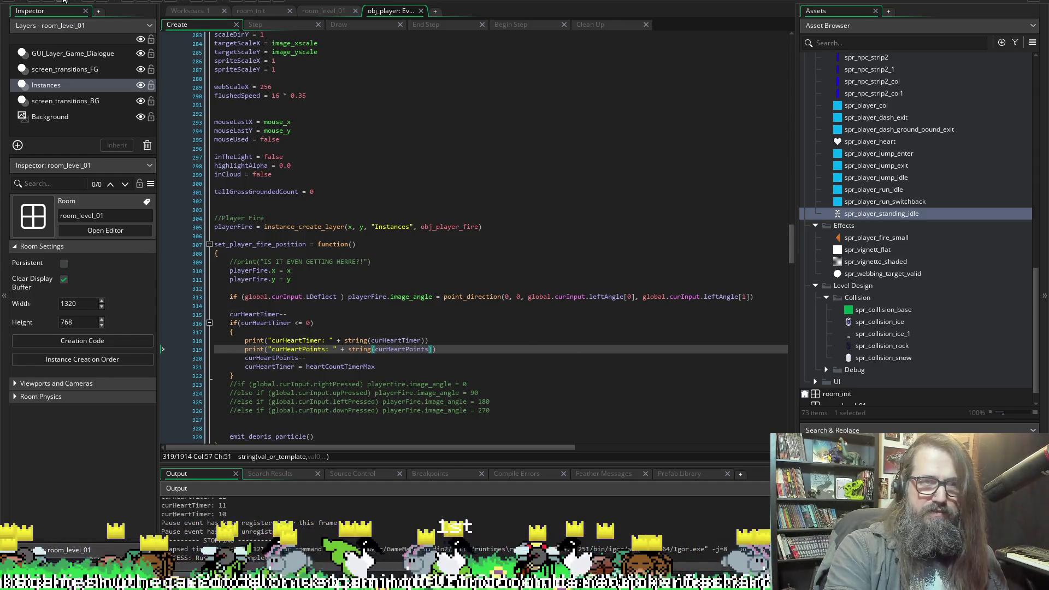
click(115, 1)
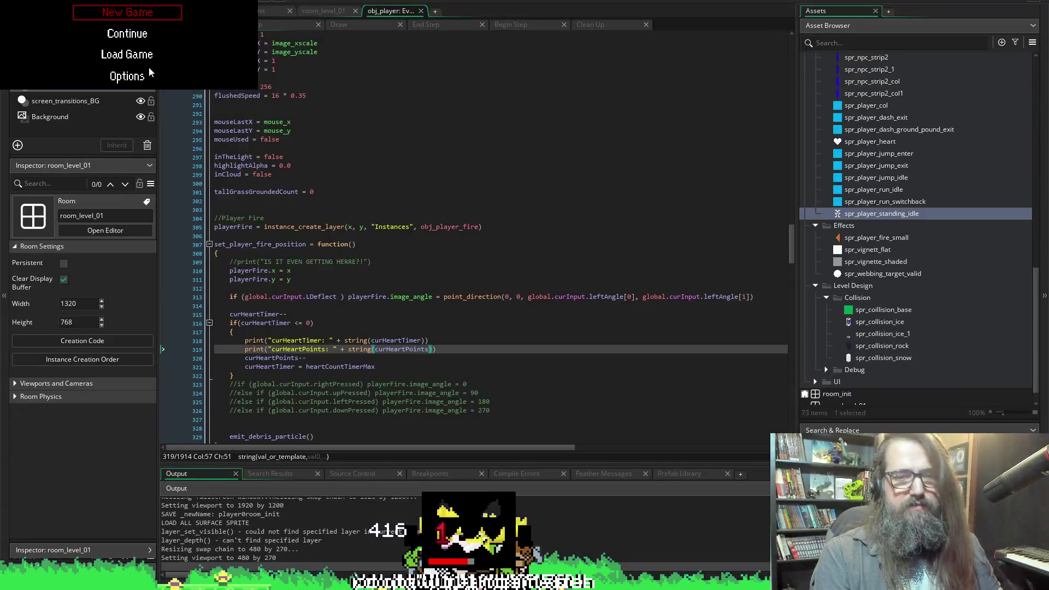
Start a New Game, let the heart drain until curHeartPoints logs -4, then return to the editor.
key(Return)
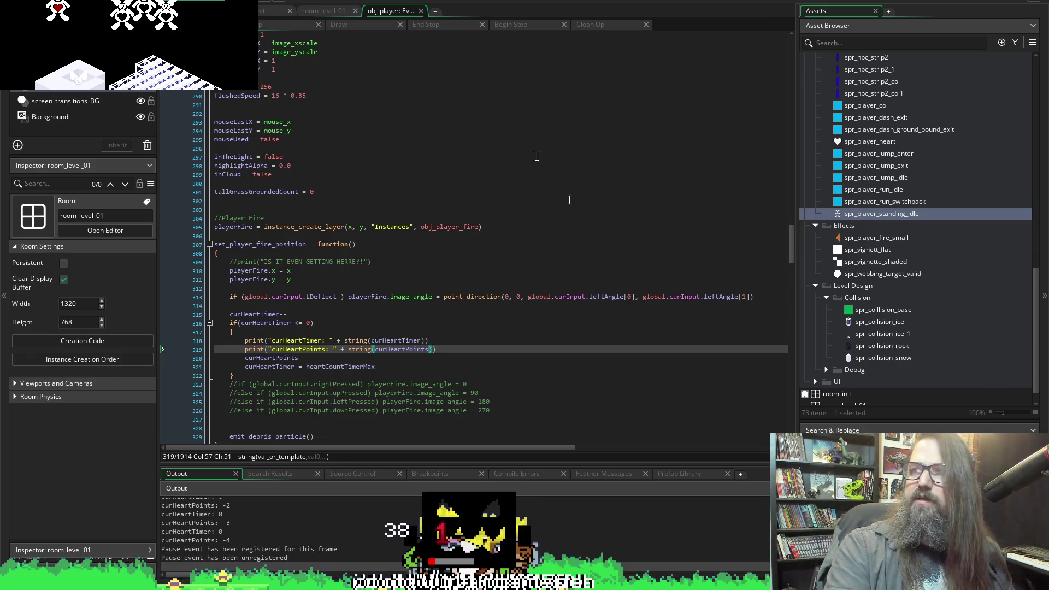
click(164, 6)
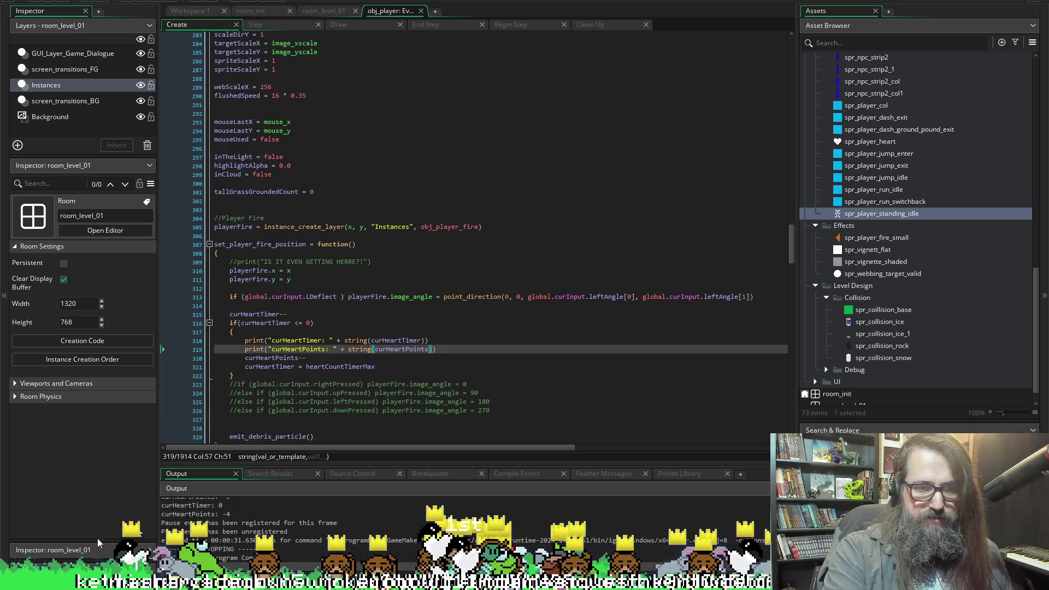
click(345, 340)
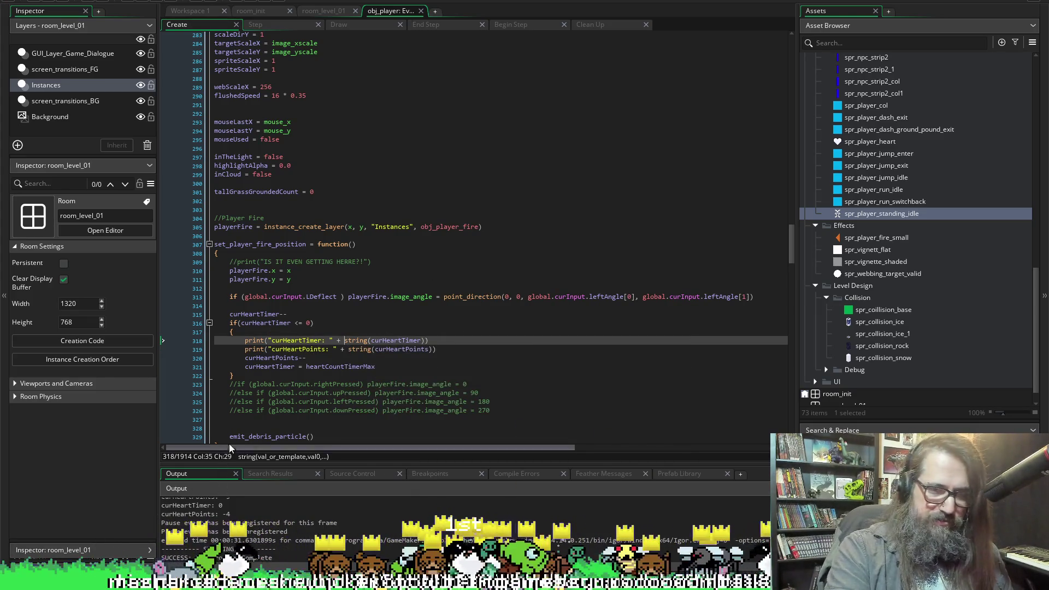
Scroll through the Output panel to review the logged curHeartTimer and curHeartPoints values.
scroll(219, 513, up, 10)
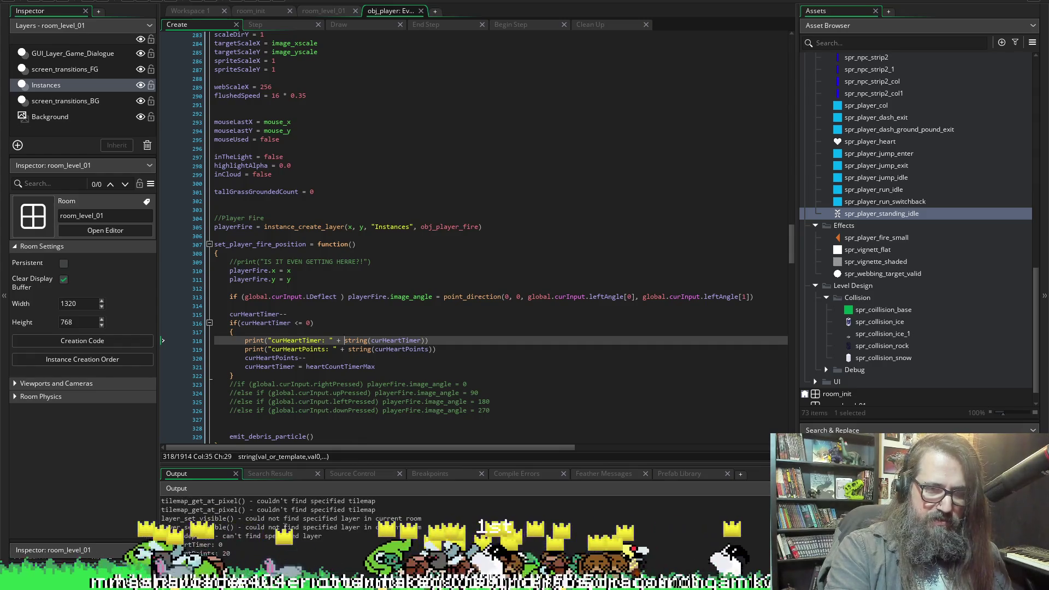
scroll(225, 523, up, 5)
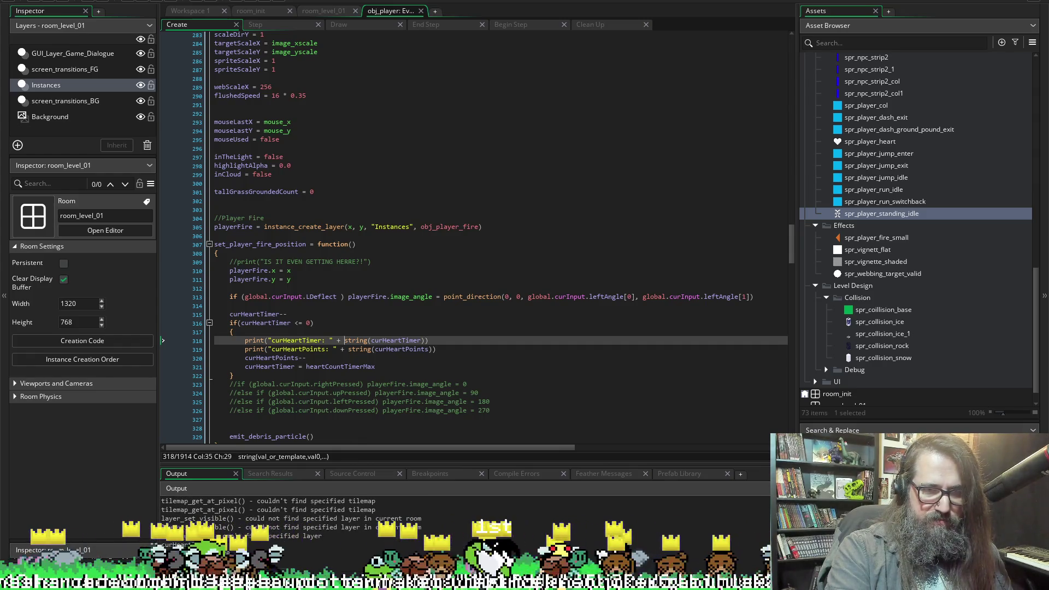
click(251, 550)
scroll(284, 544, down, 1)
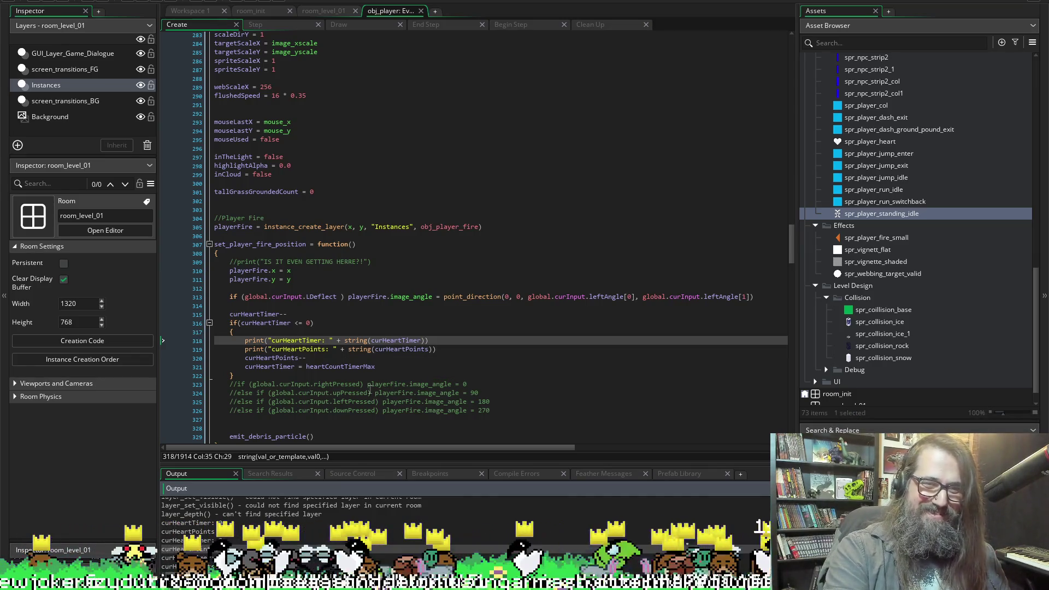
Delete both debug print lines (318–319) from the timer block, save the Create code, and view the Draw event.
double_click(273, 358)
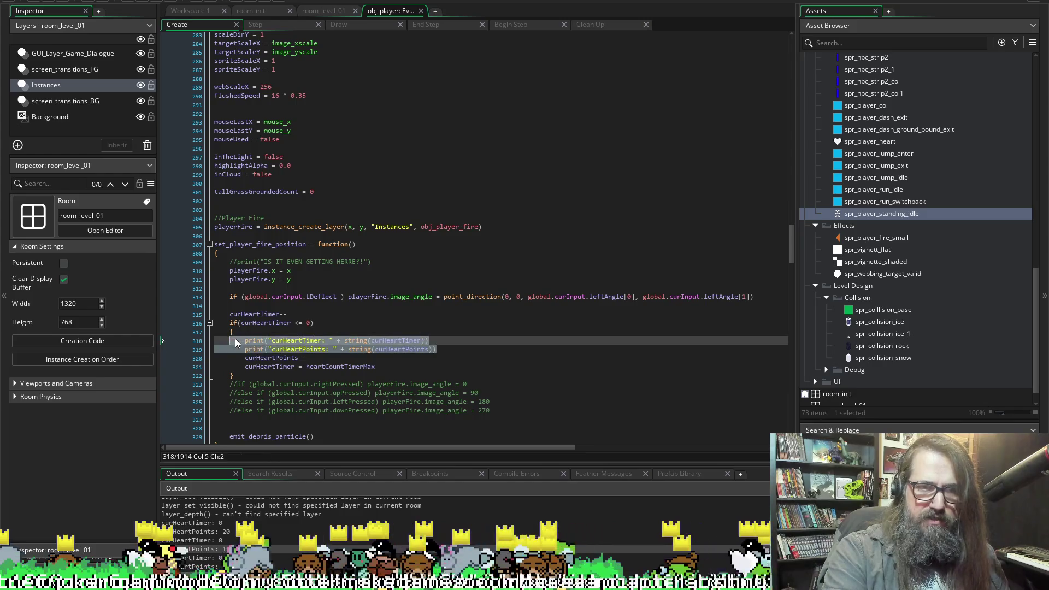
text(curHeartPoints)))
key(shift+Home)
key(shift+Up)
key(Delete)
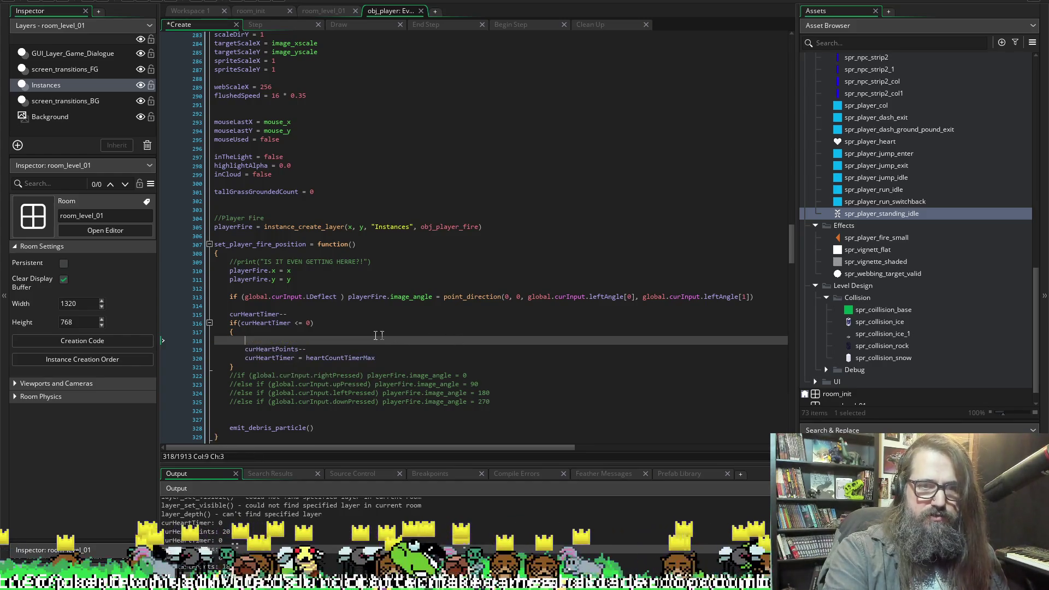
key(ctrl+s)
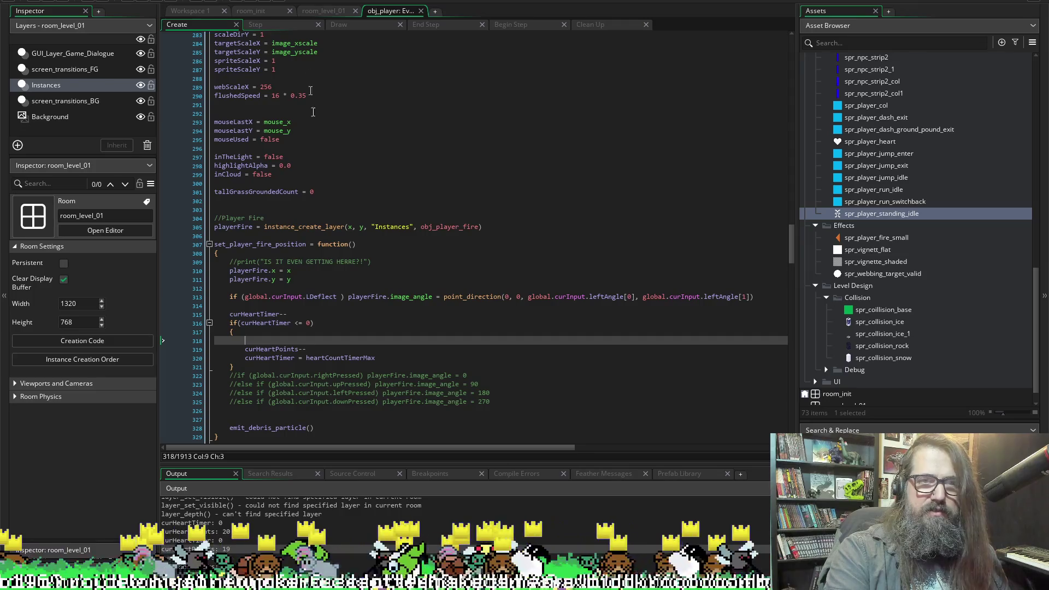
click(349, 22)
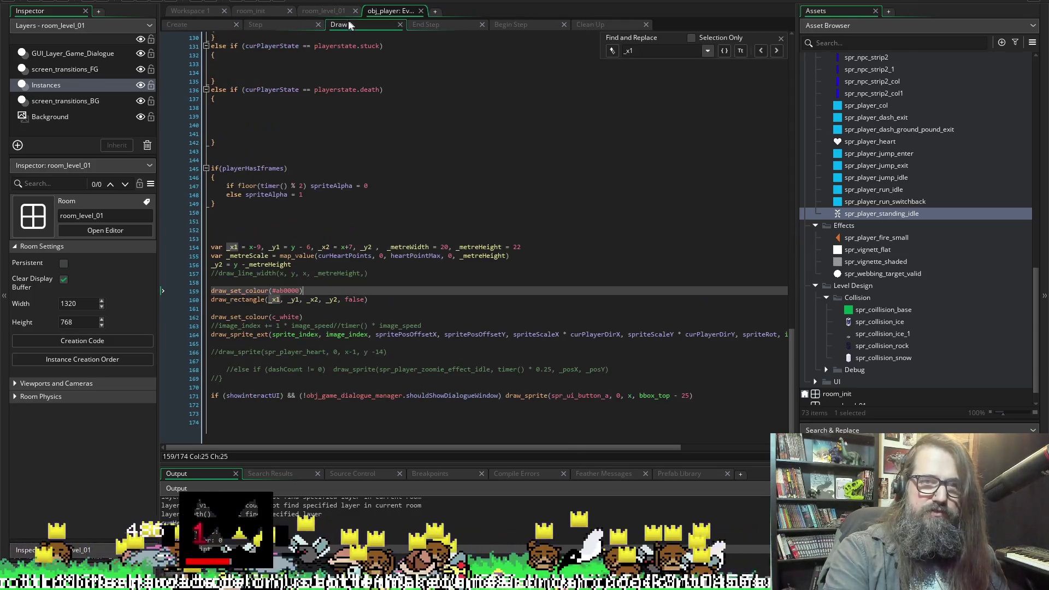
Paste the two debug prints above the commented line_width call in Draw and fix their indentation.
click(360, 280)
click(379, 273)
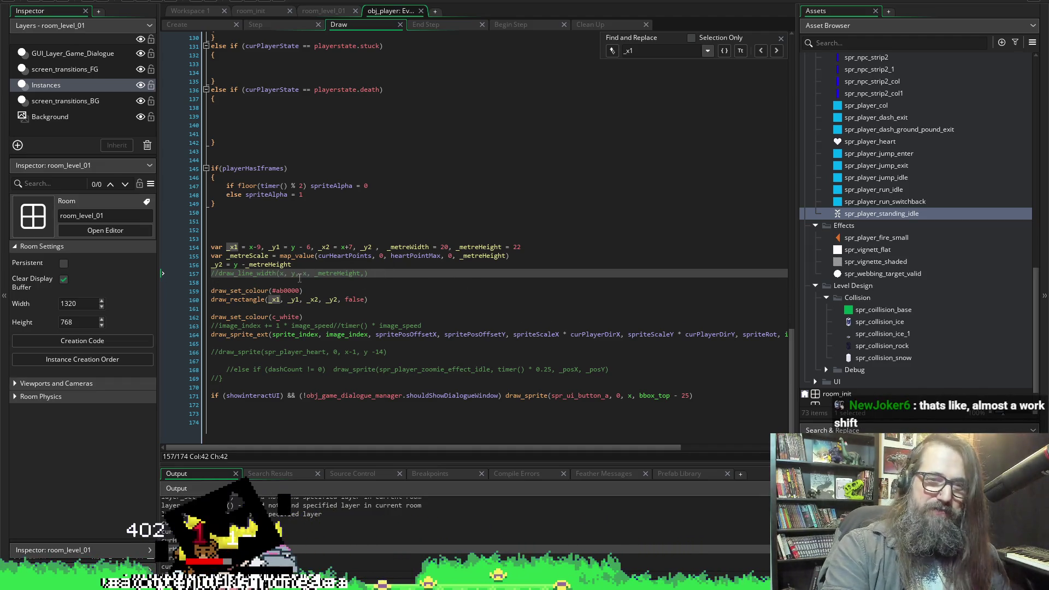
key(Home)
key(Return)
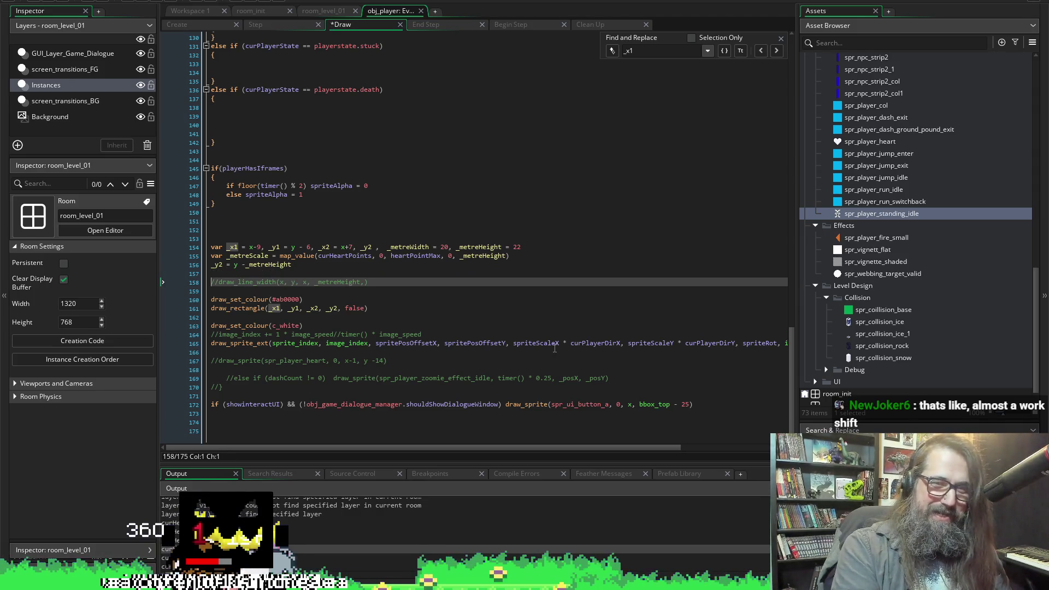
key(BackSpace)
key(End)
key(Return)
text(print("curHeartTimer: " + string(curHeartTimer))         print("curHeartPoints: " + string(curHeartPoints)))
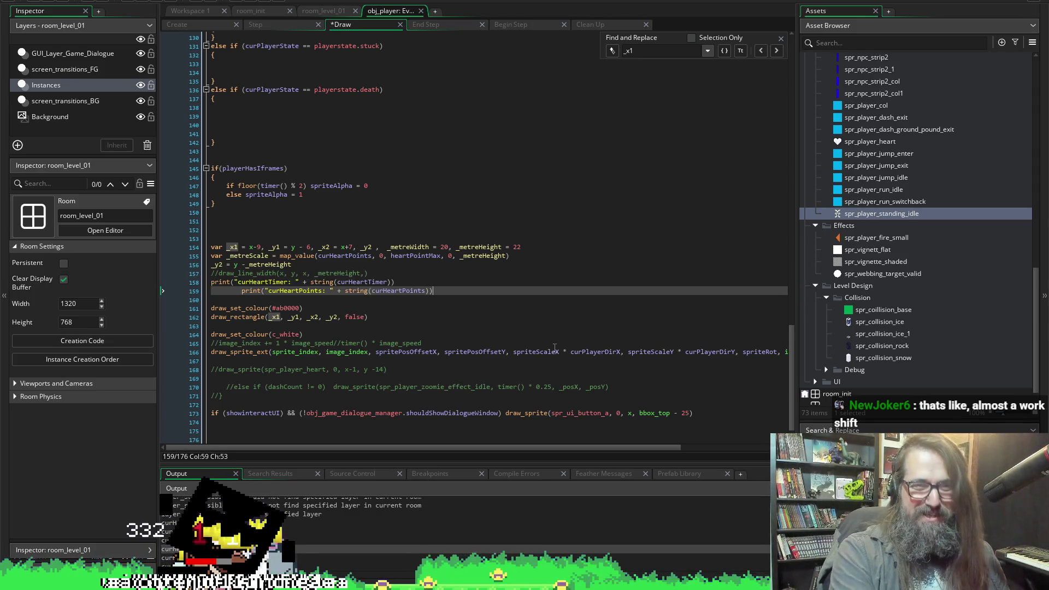
click(242, 291)
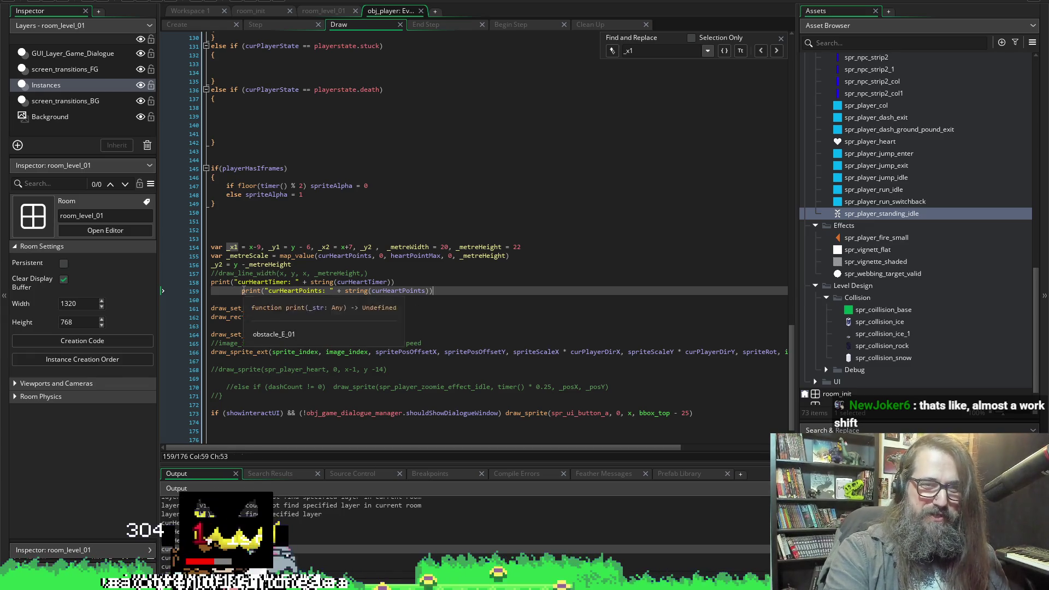
key(shift+Home)
key(BackSpace)
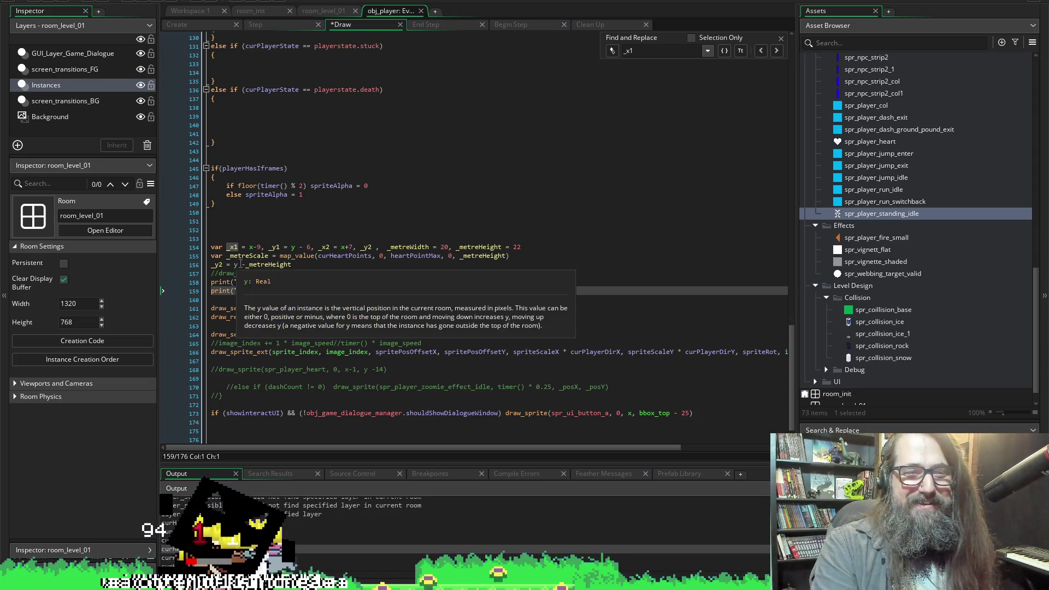
Duplicate the curHeartPoints print line onto a new line 160.
click(251, 247)
click(423, 298)
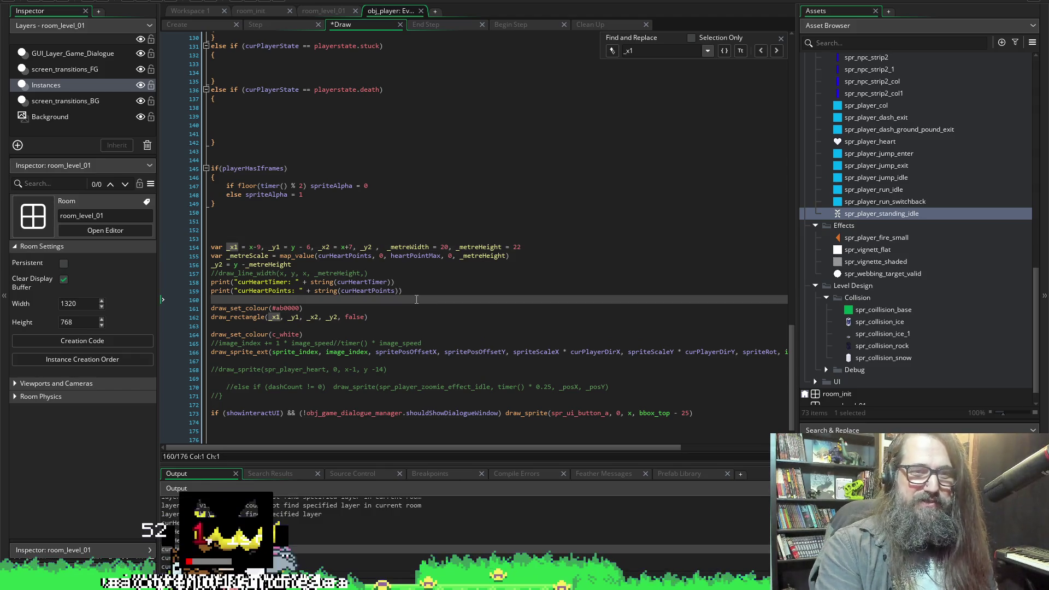
key(Up)
key(shift+End)
key(End)
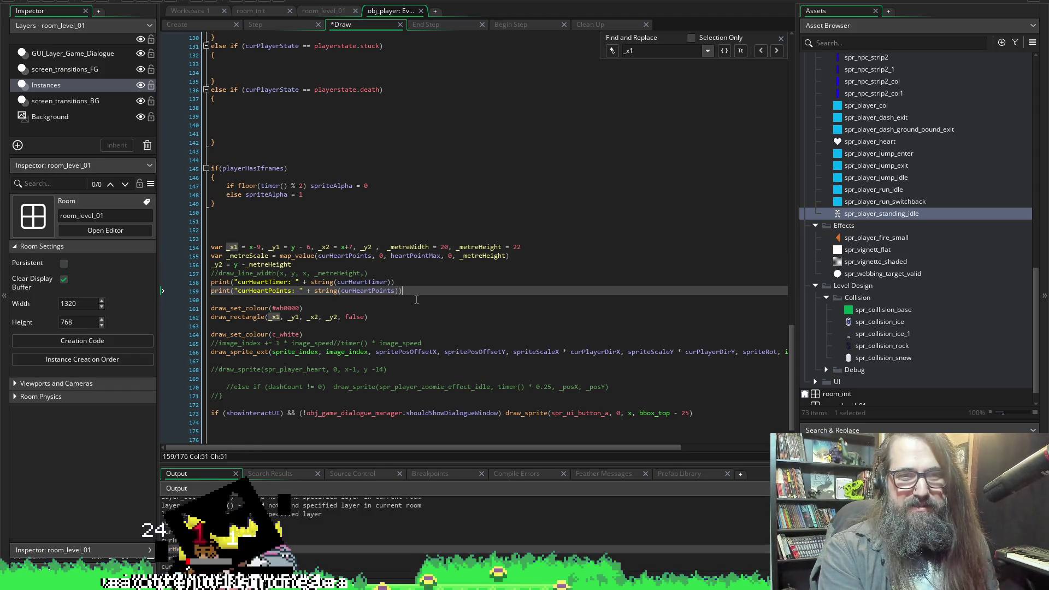
key(Return)
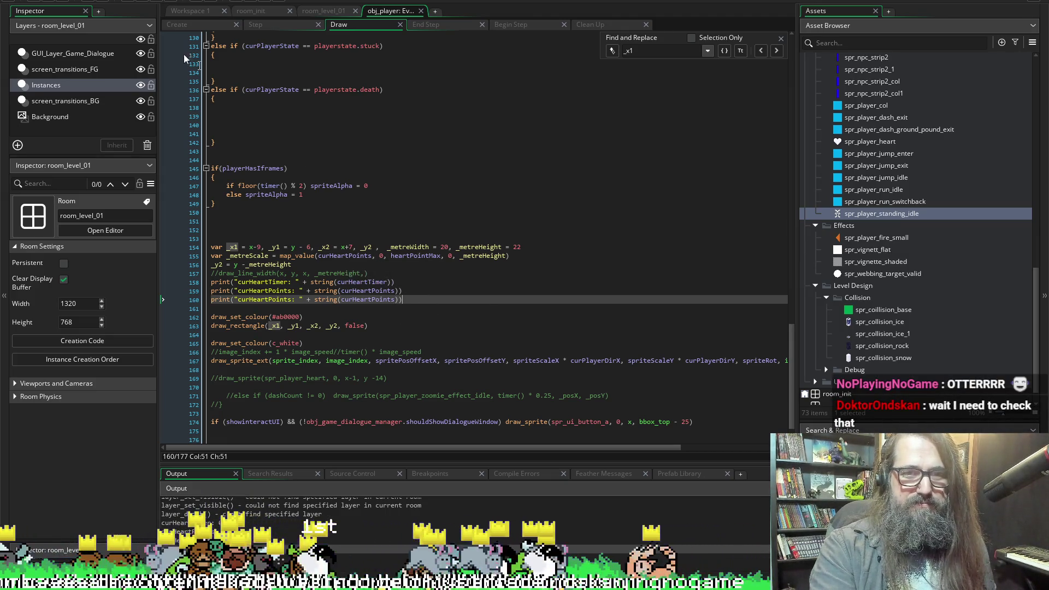
click(182, 24)
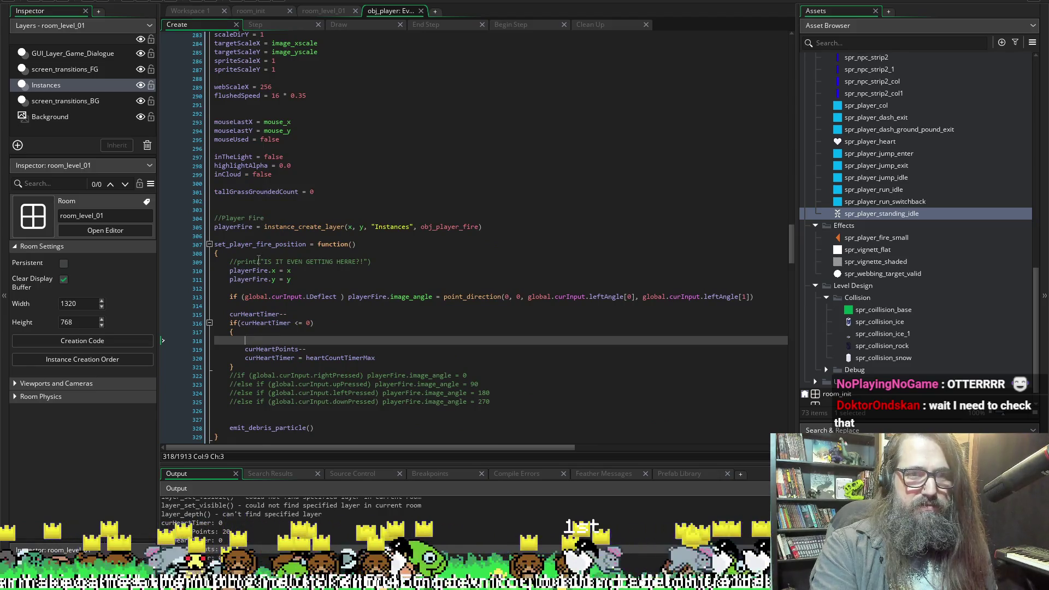
Compare heartPointMax and curHeartPoints initialisation (lines 171-174) with the Draw event's map_value call, then view the Step event.
scroll(259, 260, up, 8)
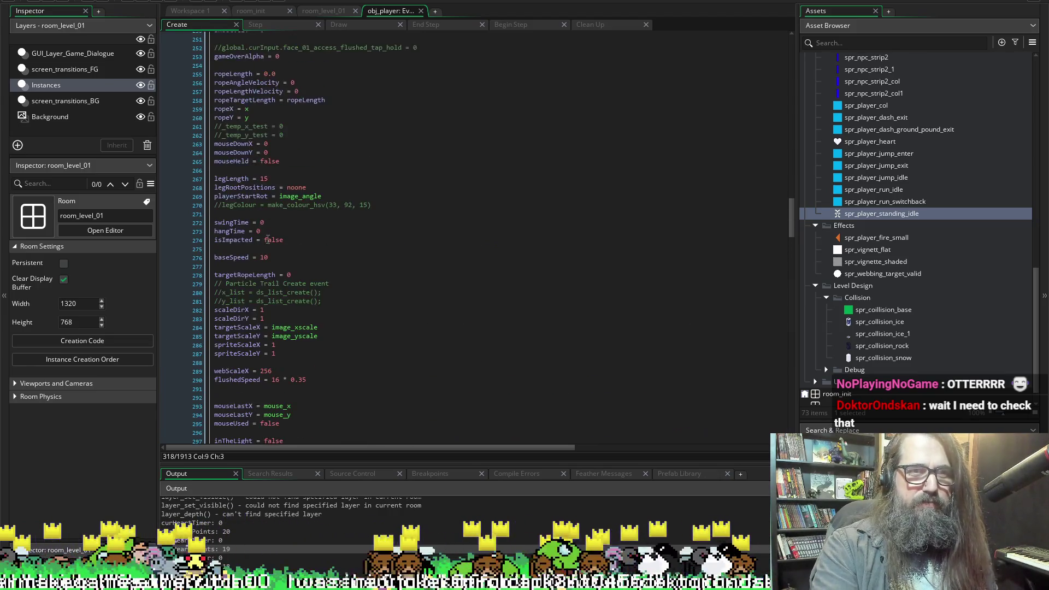
scroll(268, 240, down, 4)
scroll(299, 262, up, 7)
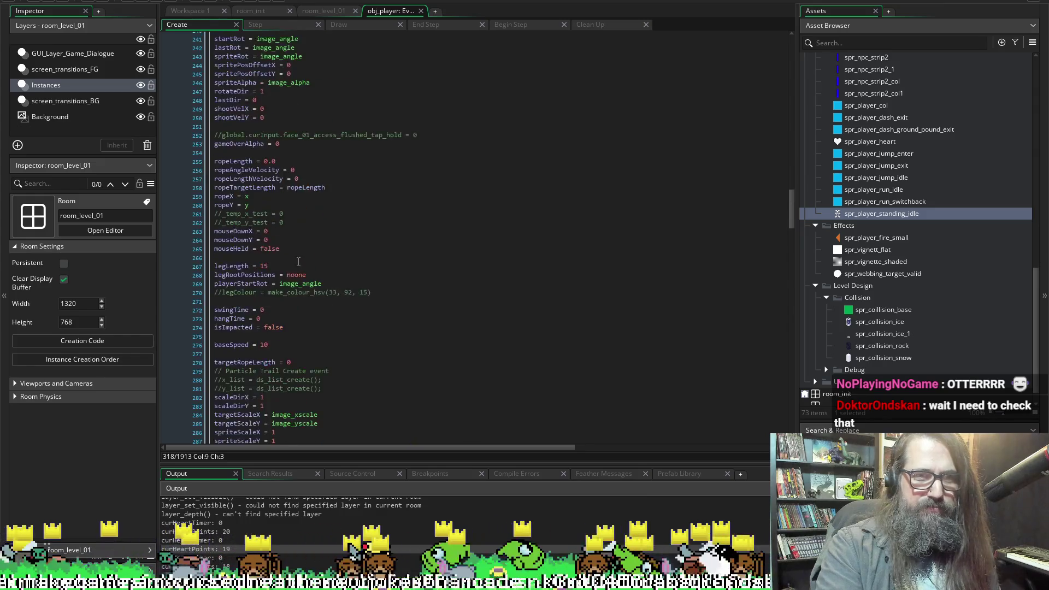
scroll(298, 262, up, 20)
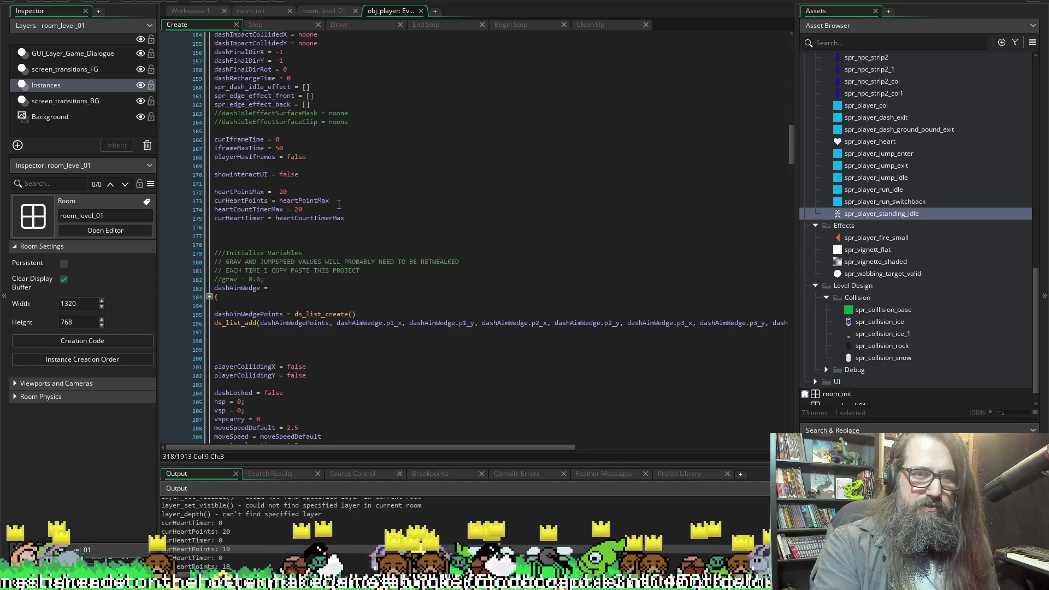
double_click(304, 200)
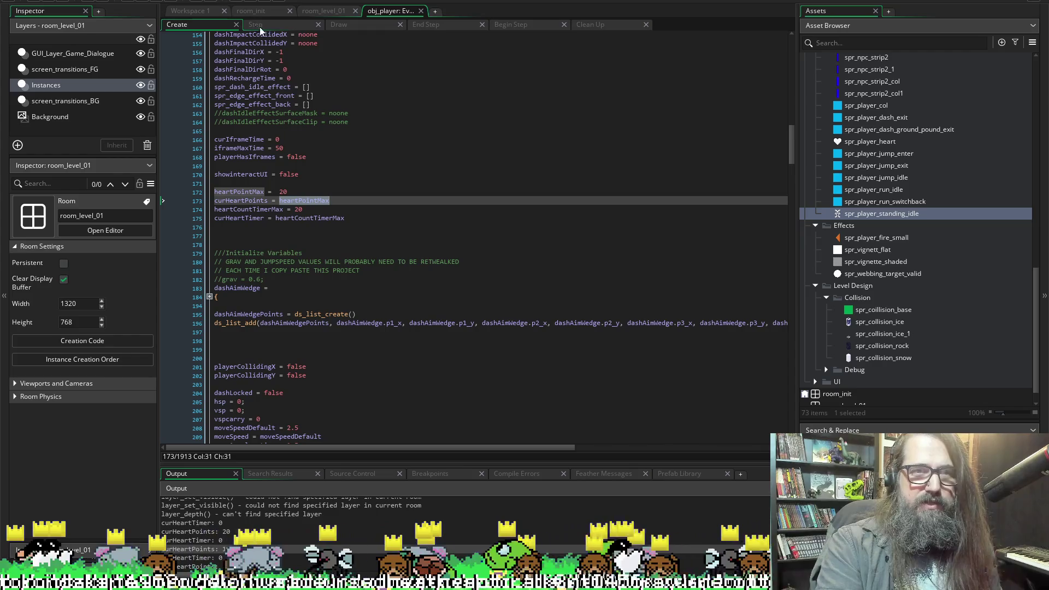
click(340, 25)
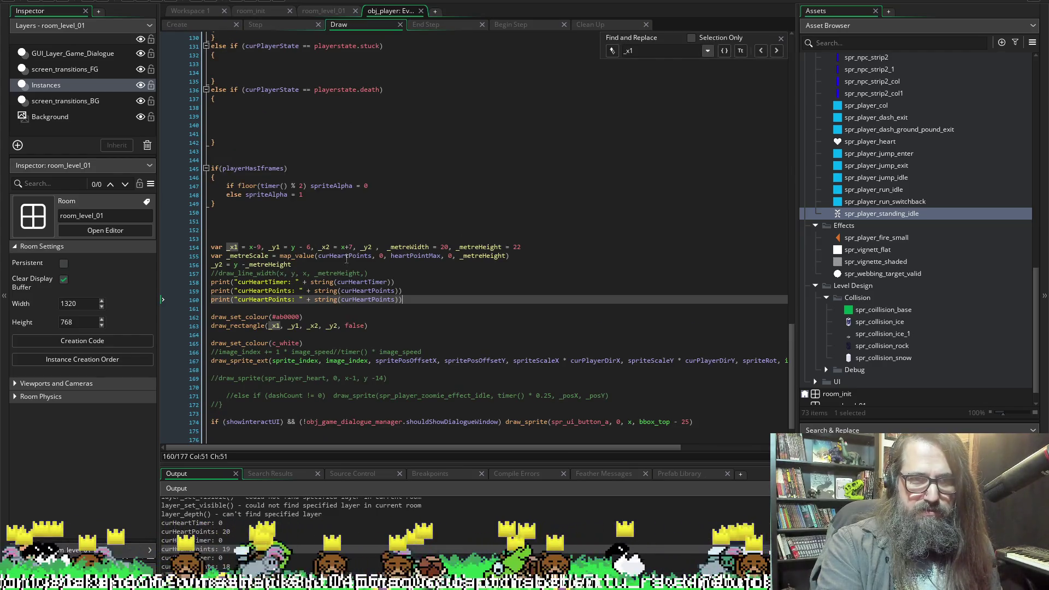
double_click(417, 255)
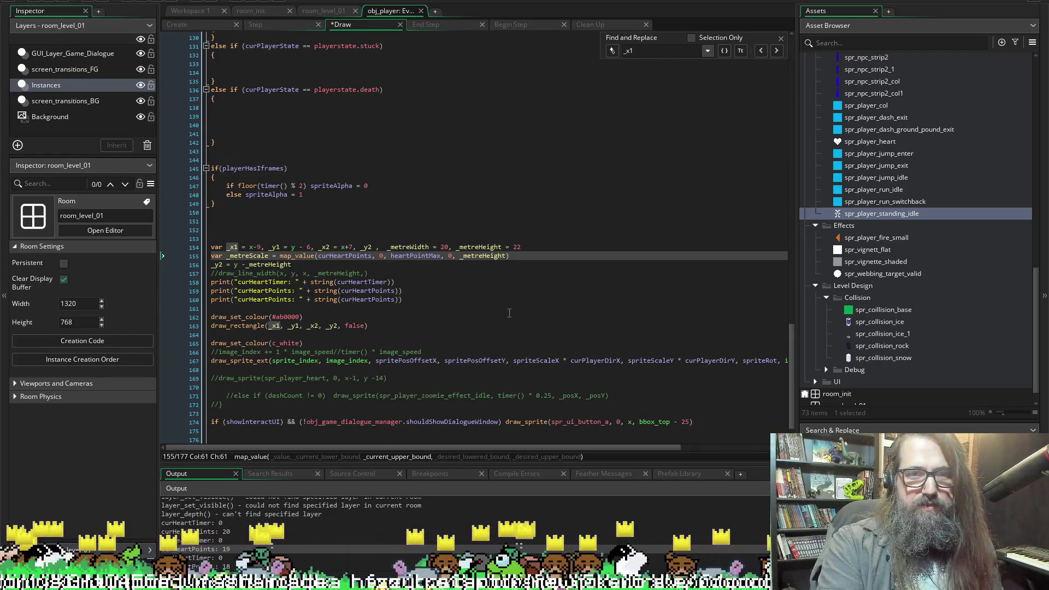
click(185, 25)
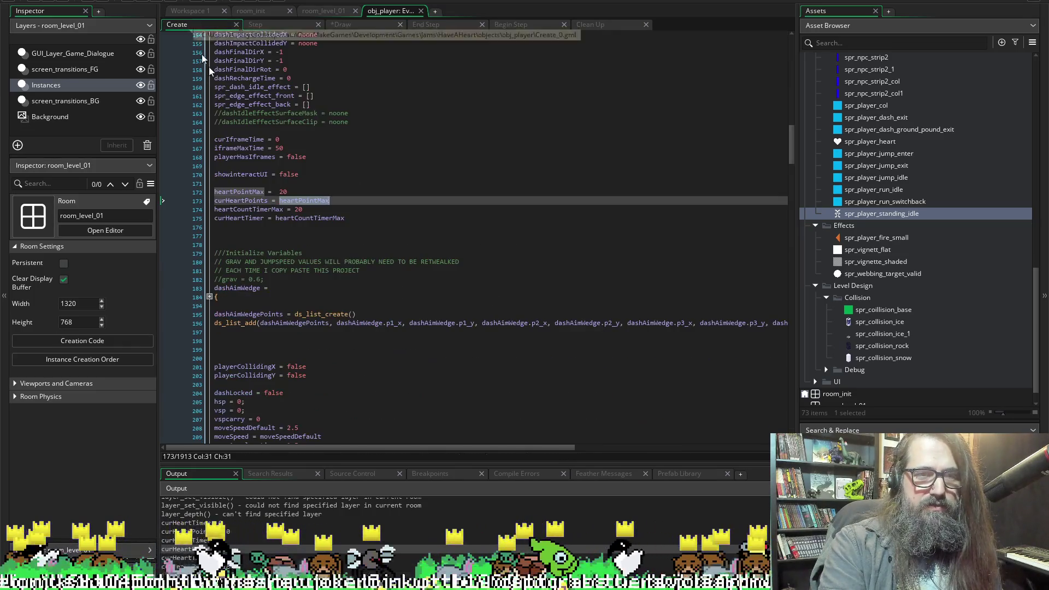
click(249, 201)
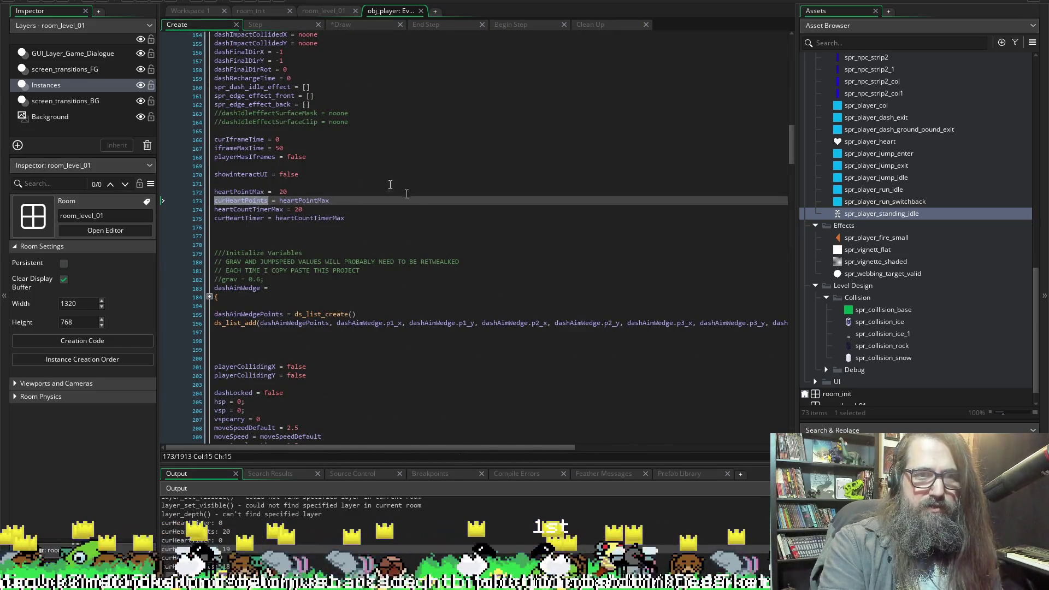
click(270, 25)
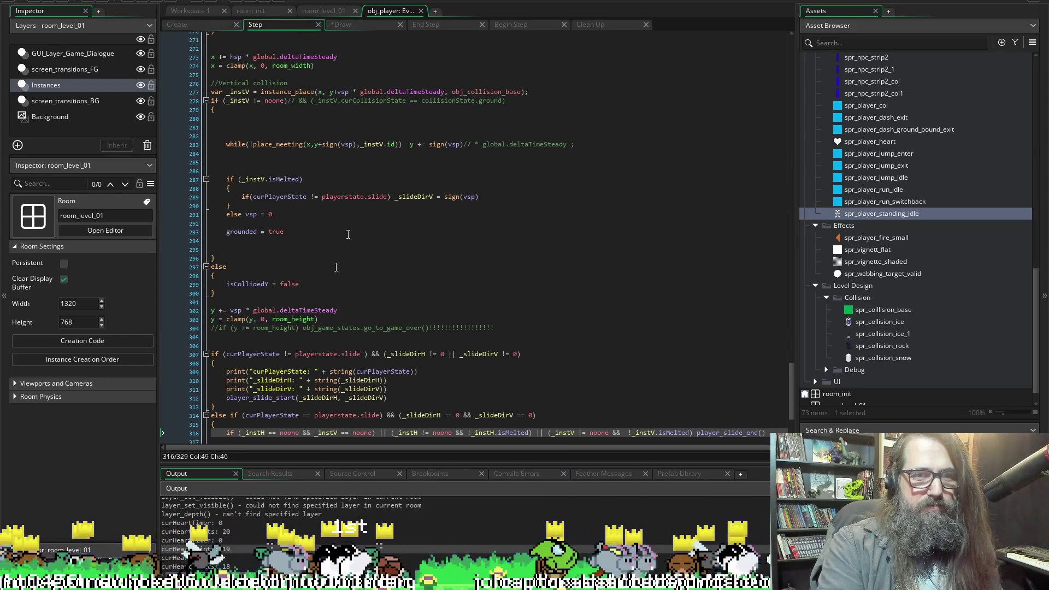
Switch back to obj_player's Draw event and build and run the game with F5.
click(342, 26)
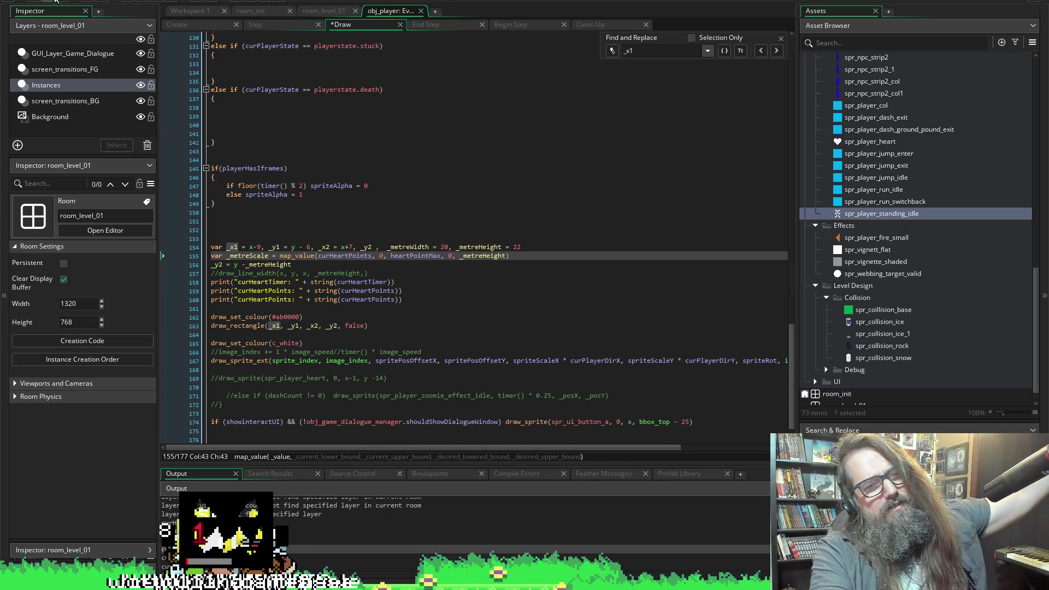
key(F5)
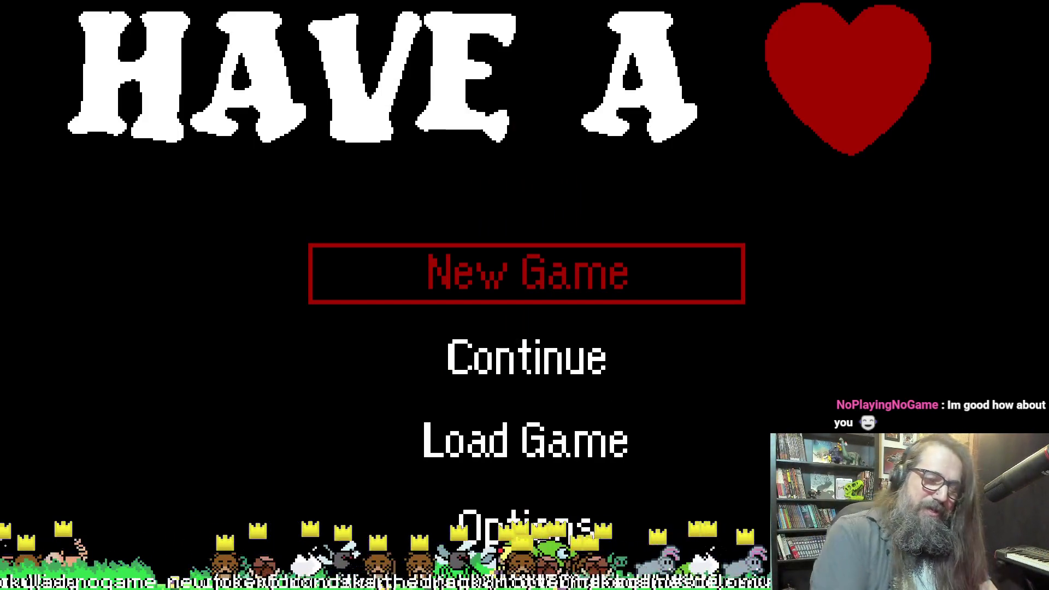
Choose Continue on the title menu to resume the saved game.
key(Down)
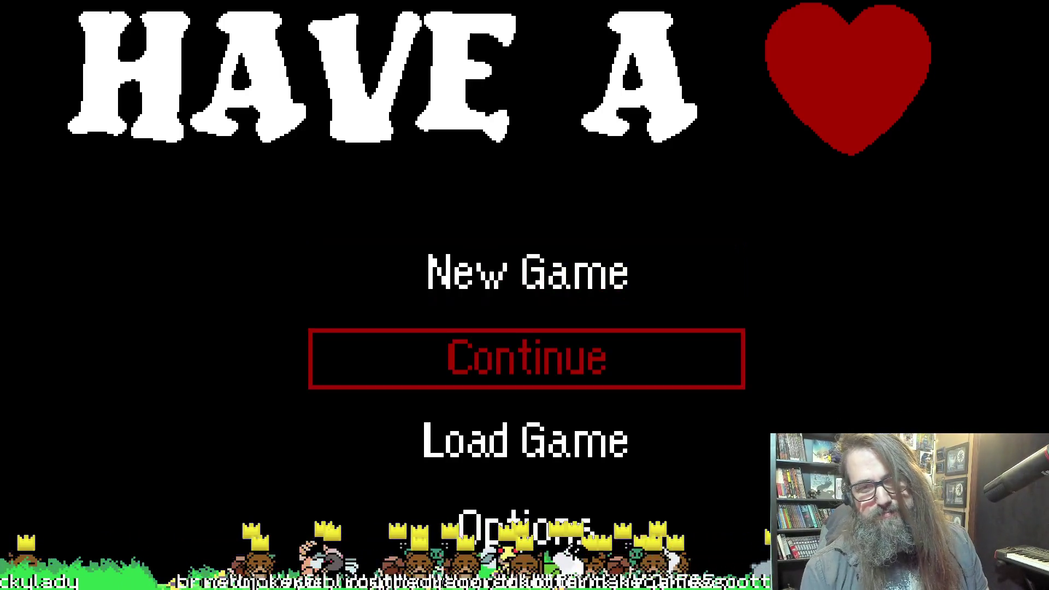
key(Down)
key(Up)
key(Up)
key(Down)
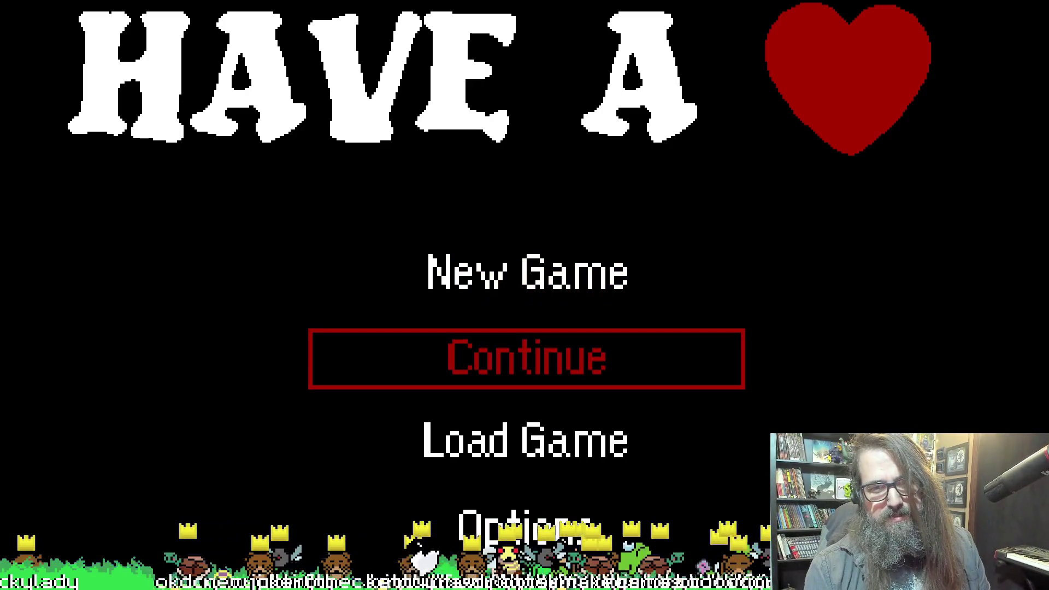
key(Down)
key(Up)
key(Return)
Dash the heart bunny left, right and down, then switch the game out of fullscreen with Alt+Enter.
key(Left)
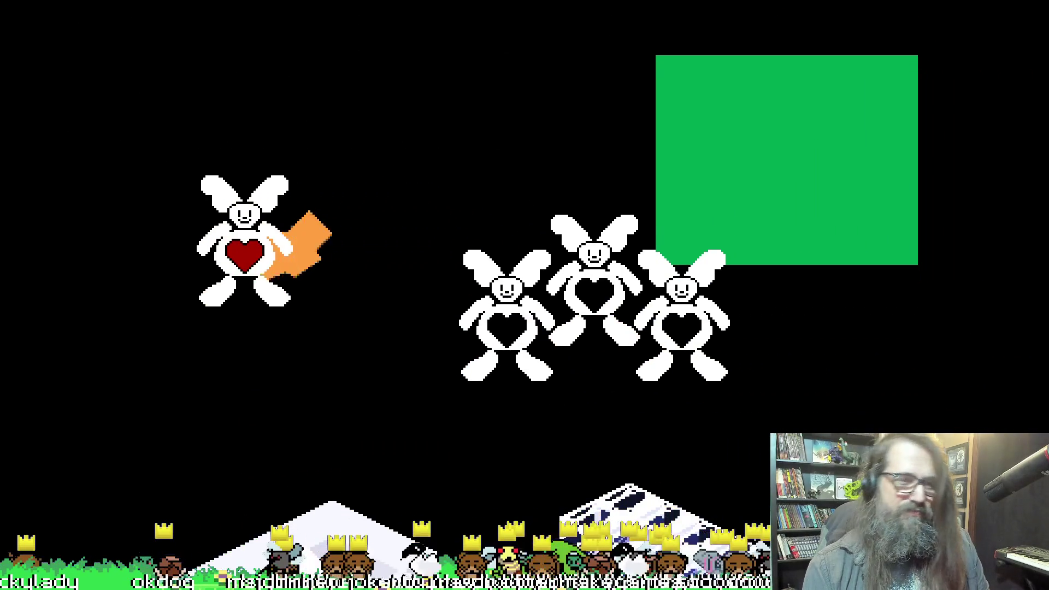
key(Left)
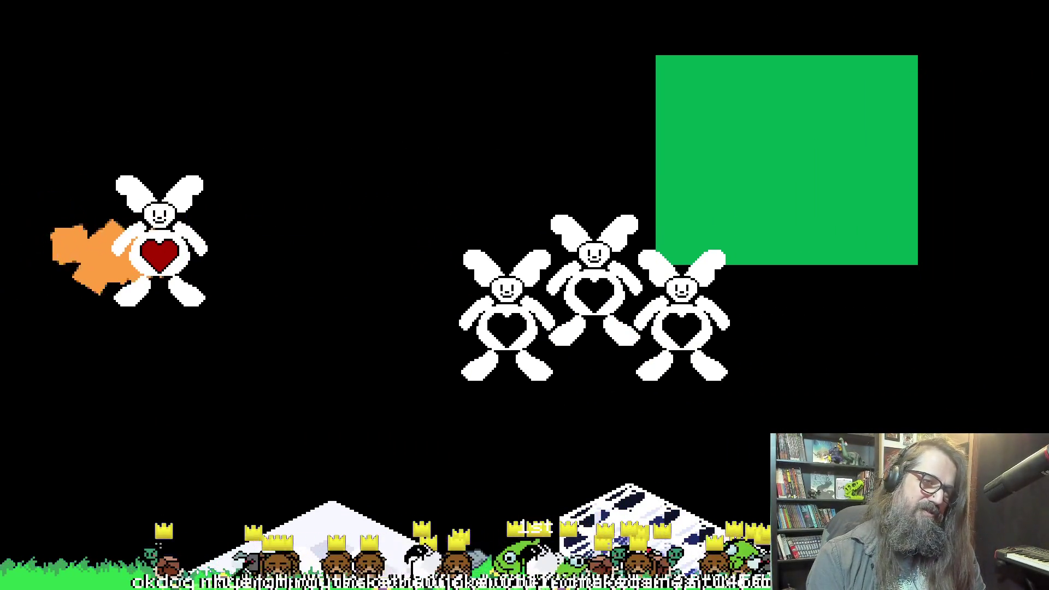
key(Right)
key(Left)
key(Right)
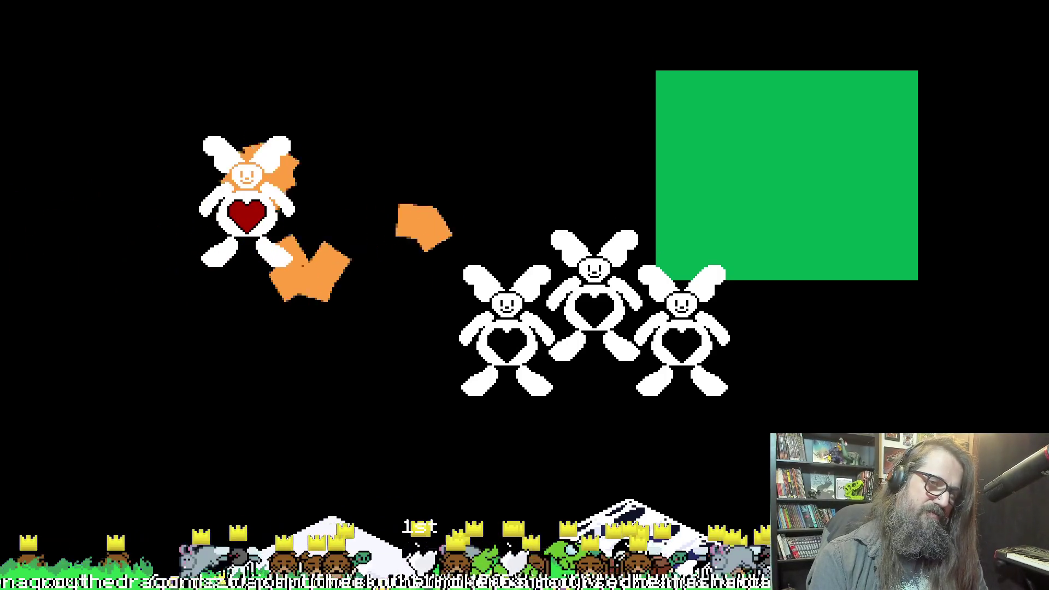
key(Down)
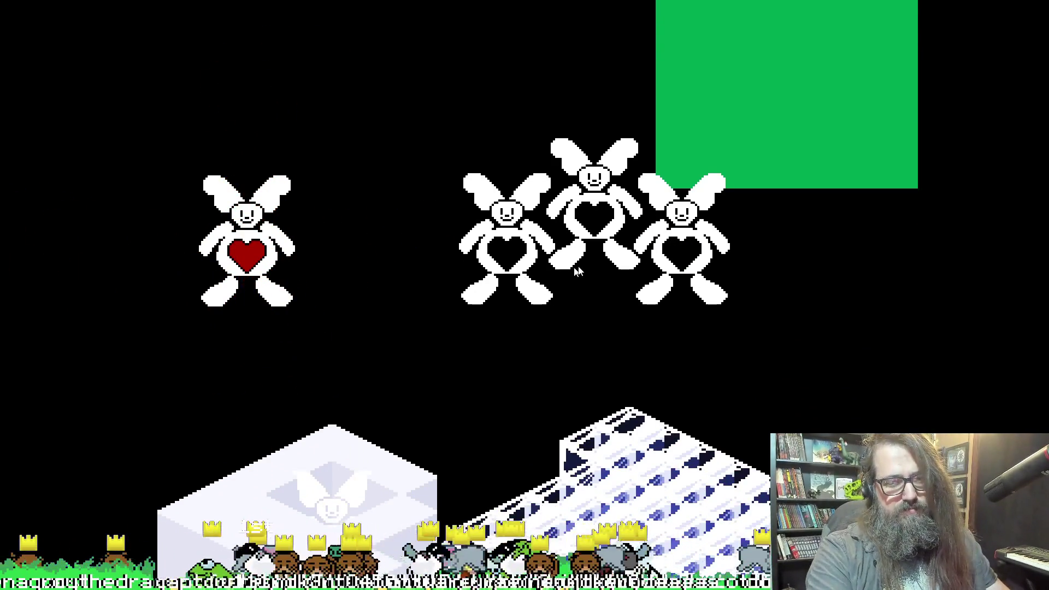
key(alt+Return)
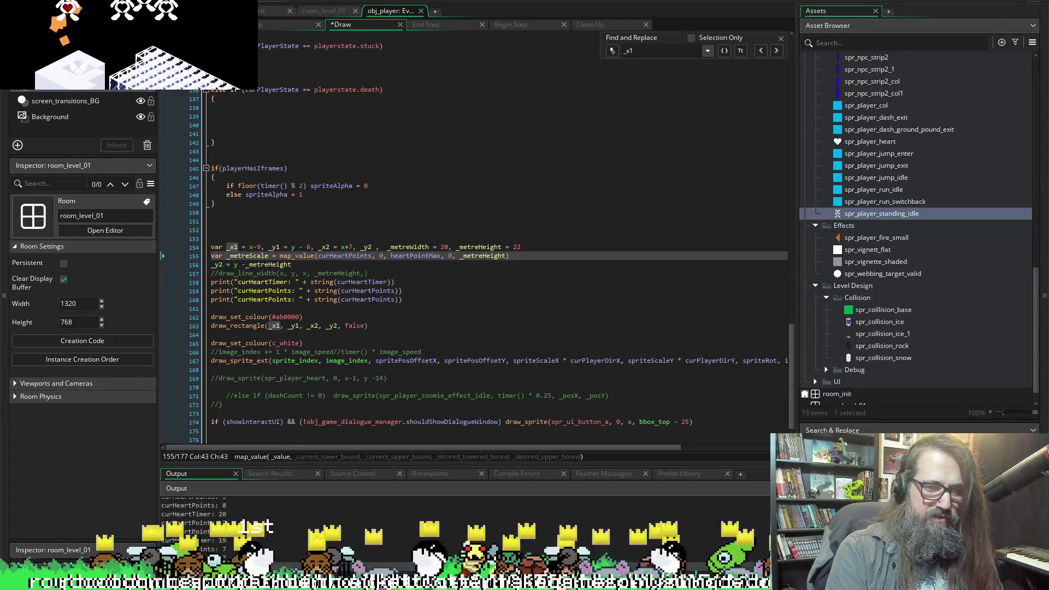
Dash the bunny right and left to spend heart points, then close the game.
key(Right)
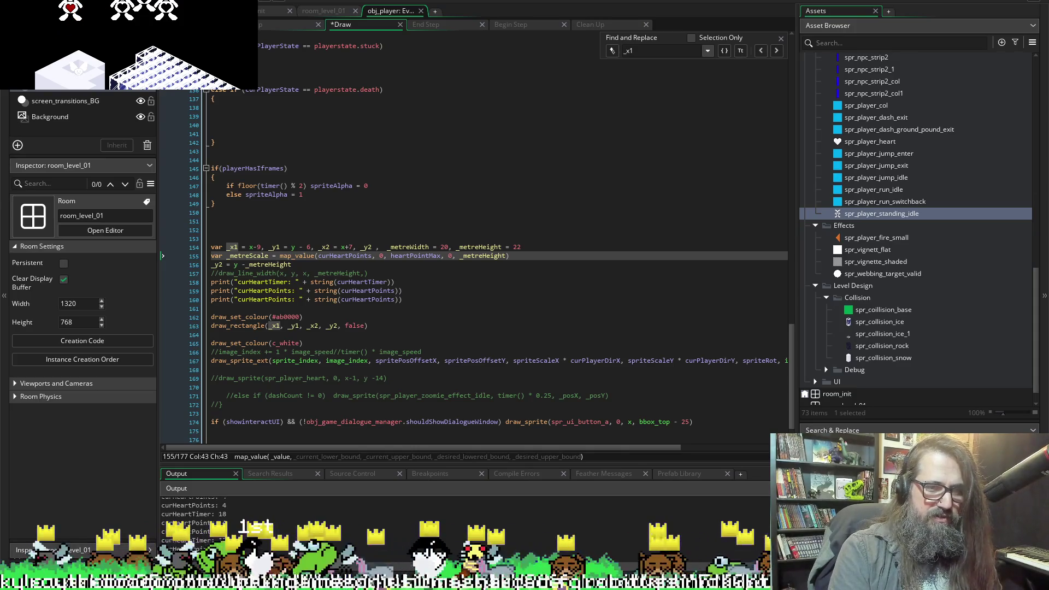
key(Left)
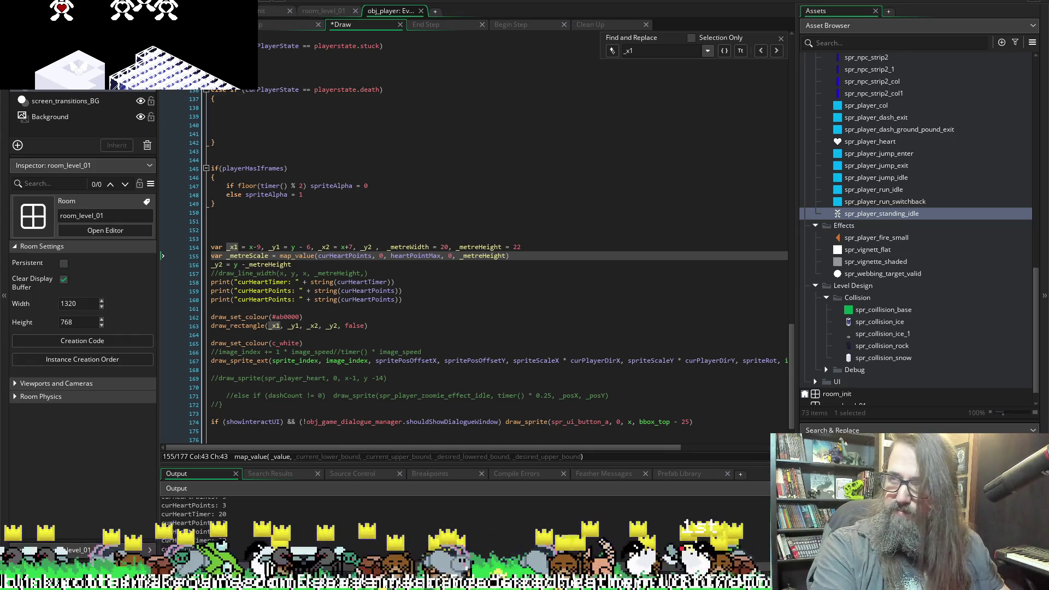
click(444, 5)
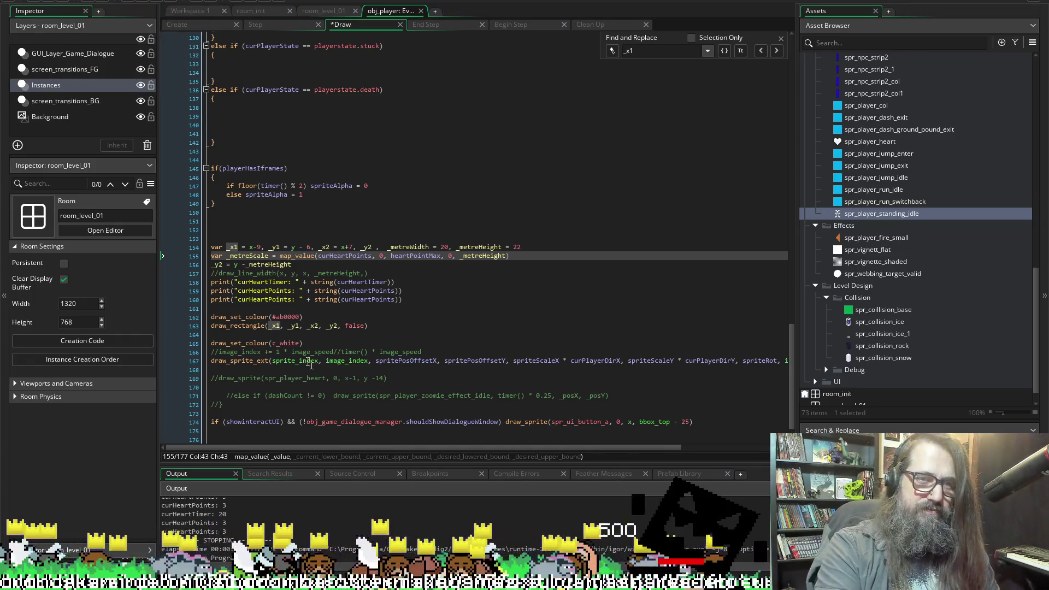
Make line 160's debug print label and string() use _metreScale instead of curHeartPoints, save, and rerun in debug.
double_click(247, 255)
key(ctrl+c)
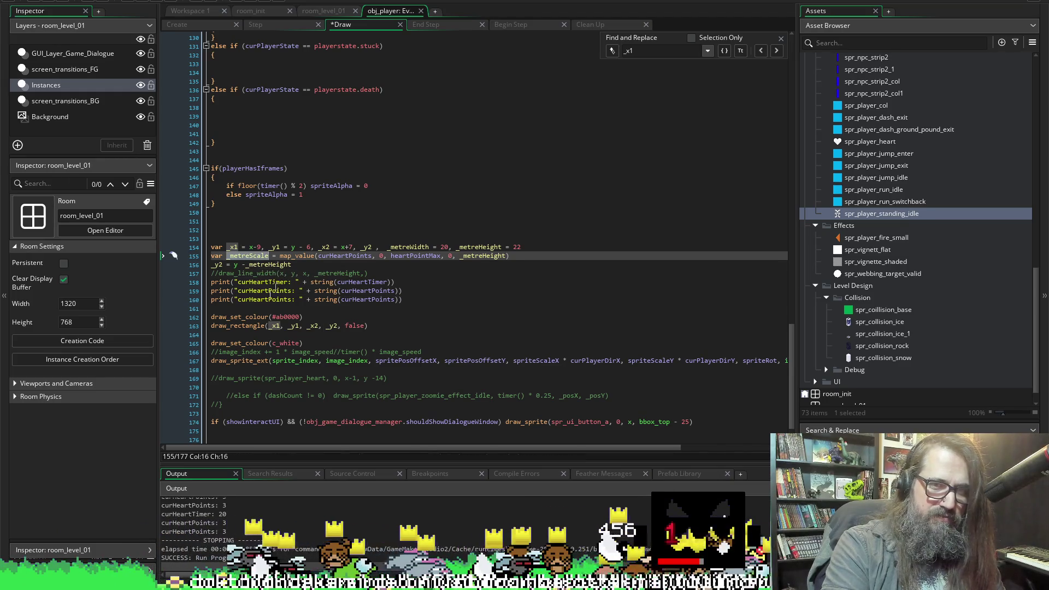
mouse_move(297, 254)
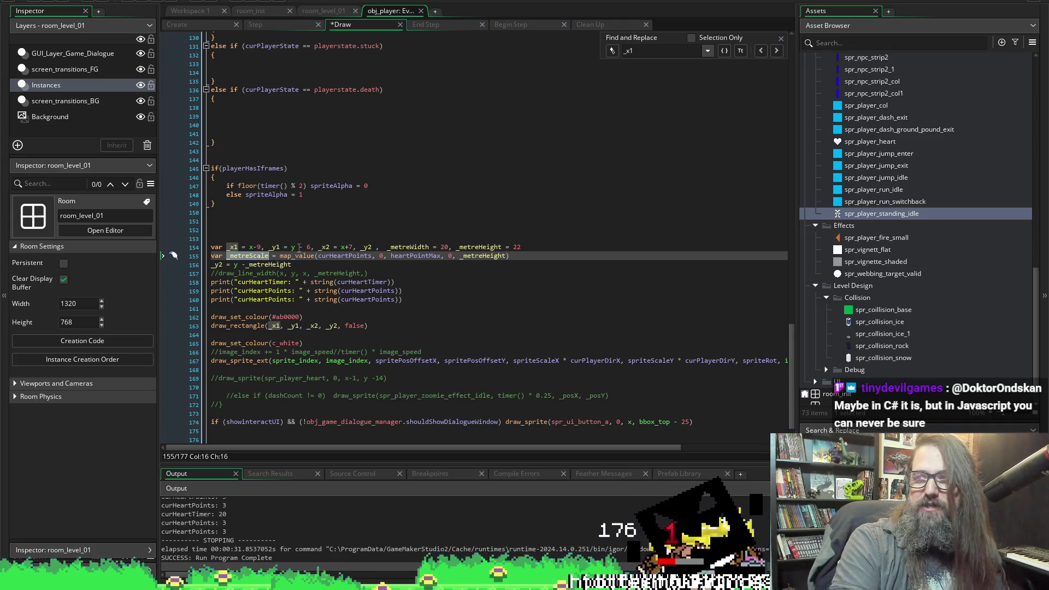
double_click(262, 299)
key(ctrl+v)
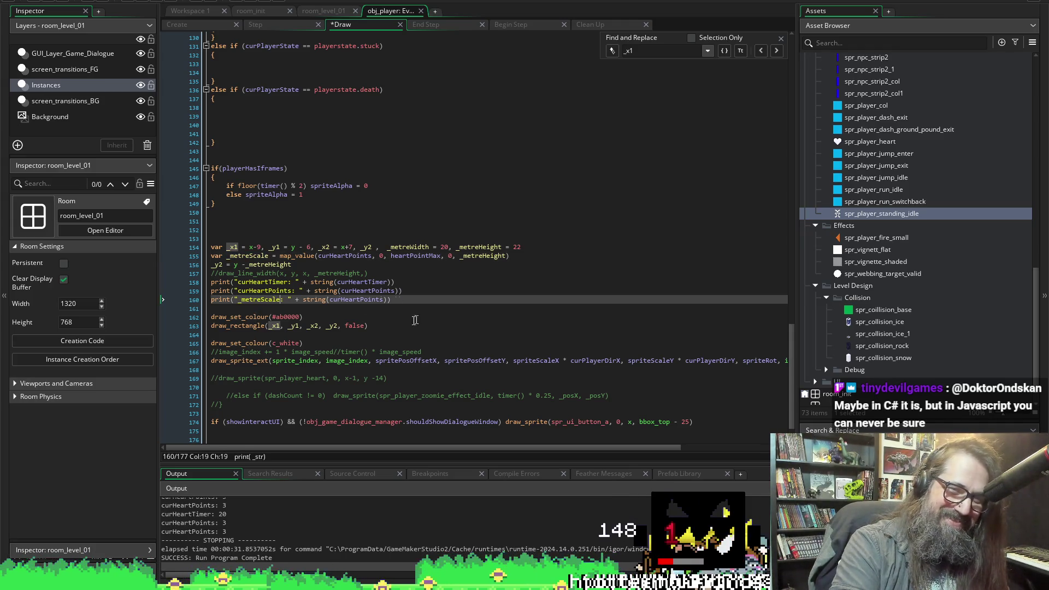
double_click(360, 300)
key(ctrl+v)
key(ctrl+s)
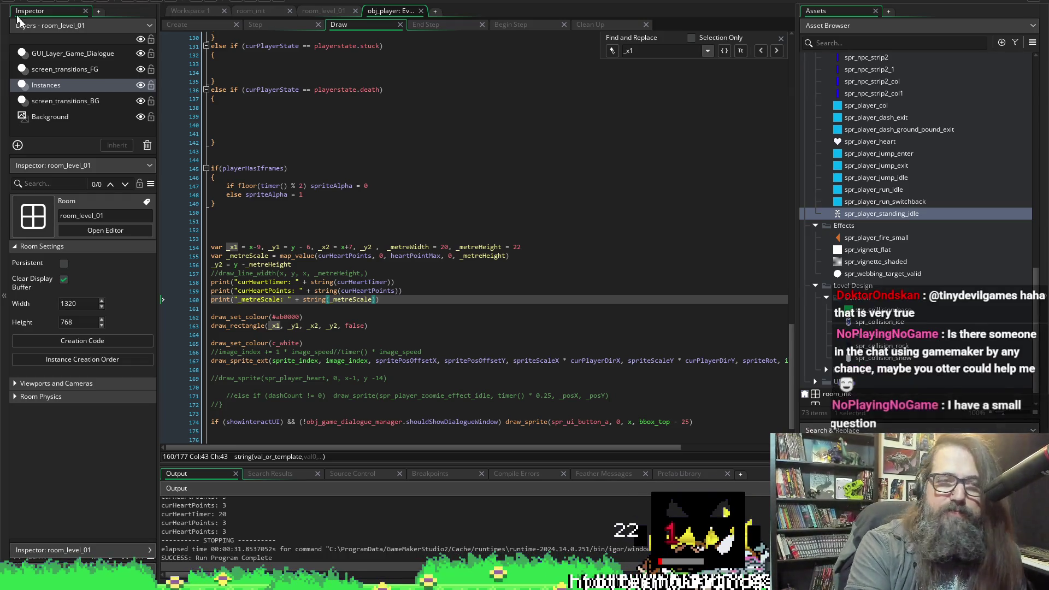
click(151, 1)
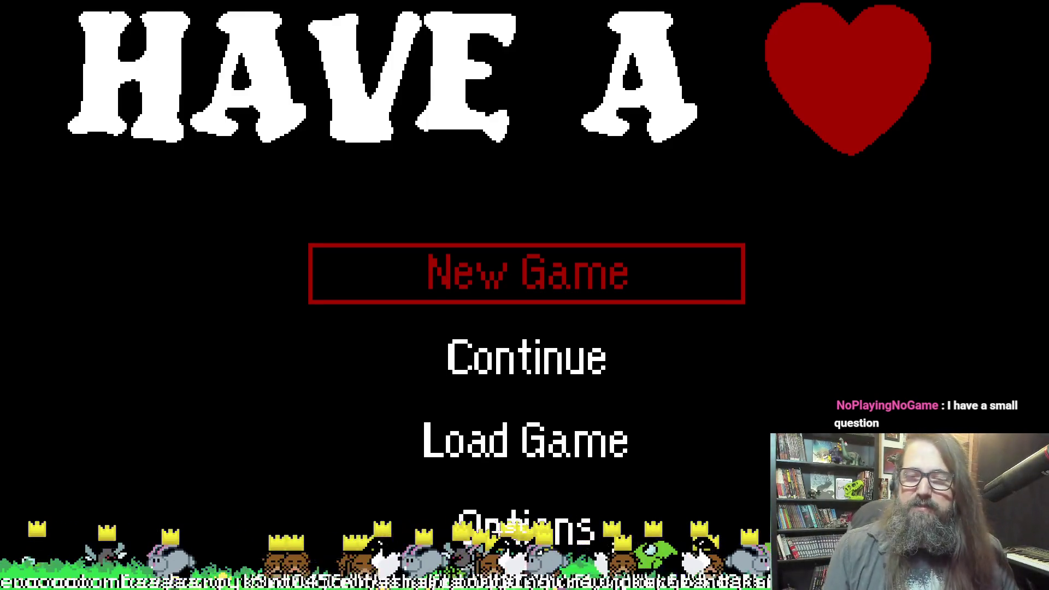
Choose Continue on the title menu to resume the saved game.
key(Down)
key(Return)
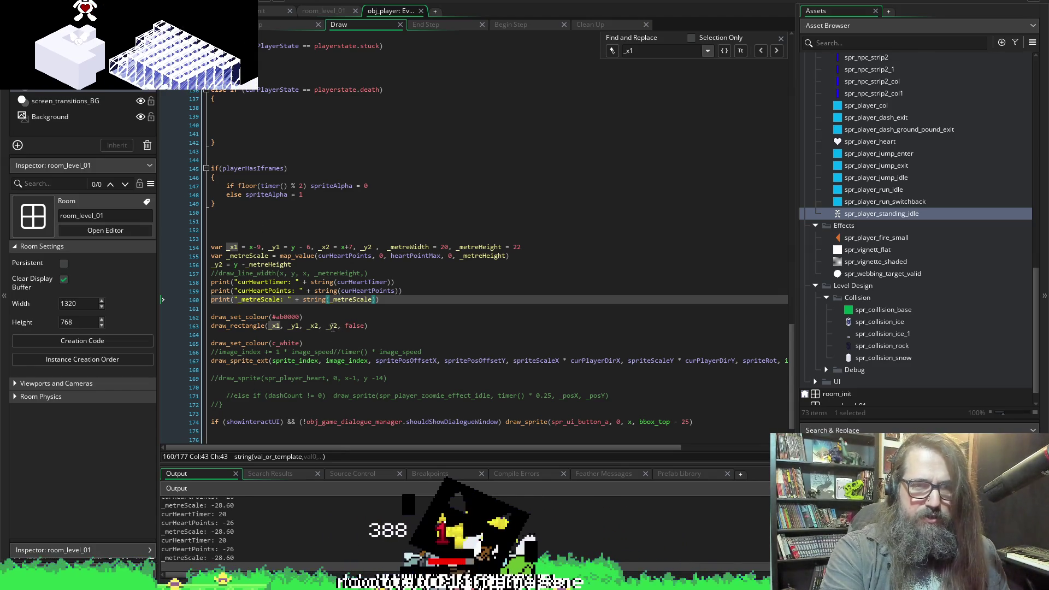
Stop the game and change line 156's _y2 calculation to subtract _metreScale instead of _metreHeight.
double_click(332, 326)
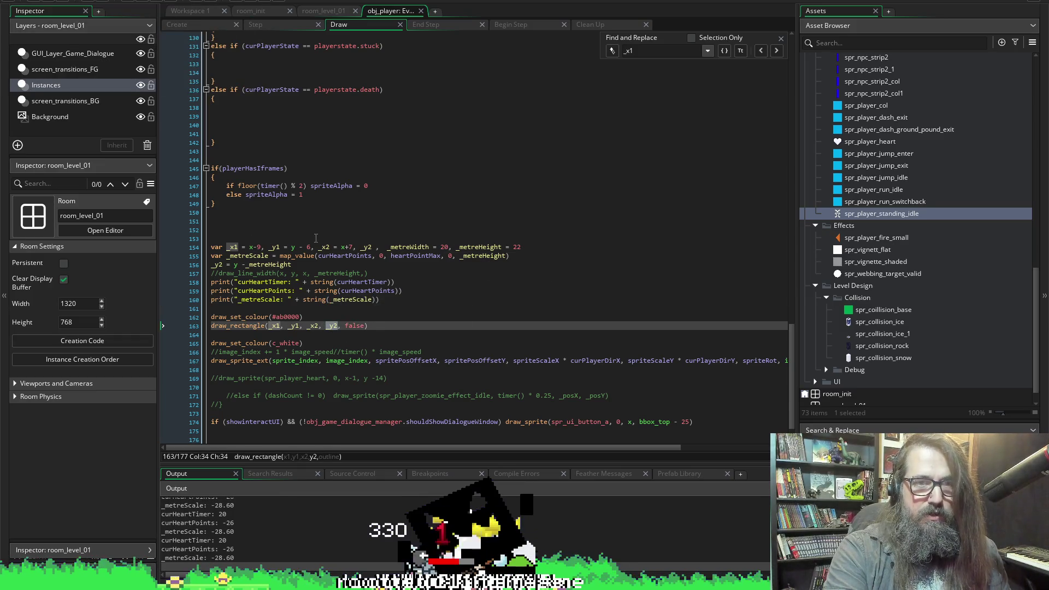
click(158, 2)
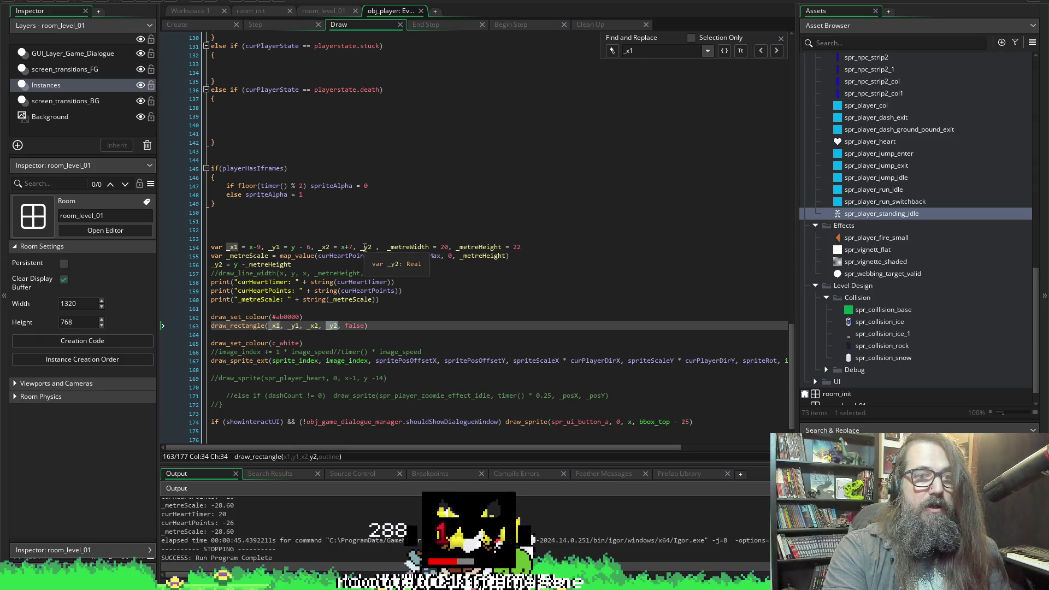
mouse_move(326, 300)
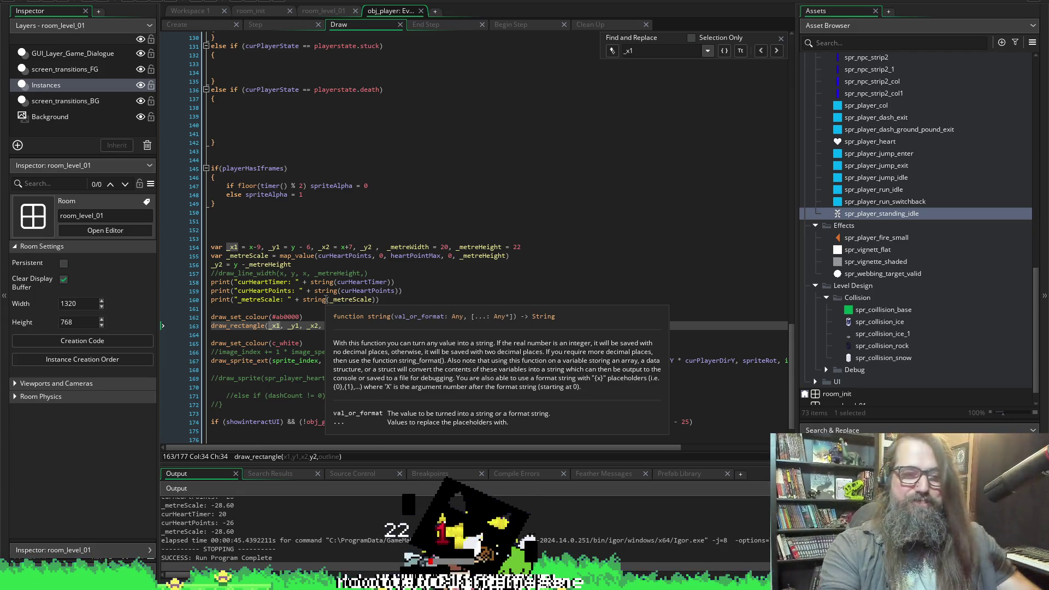
click(247, 248)
double_click(268, 264)
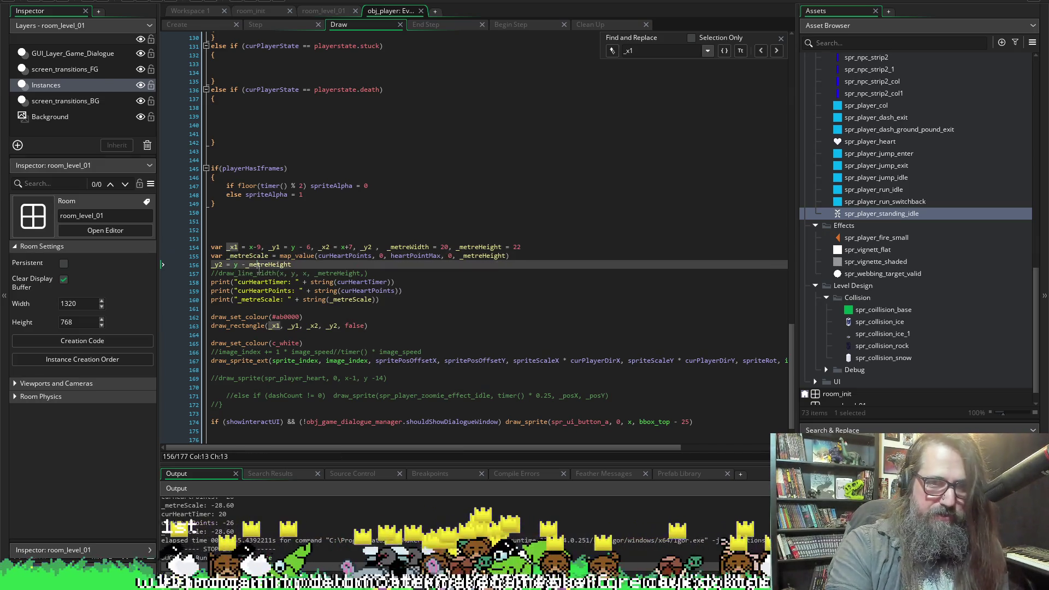
text(_metreScale)
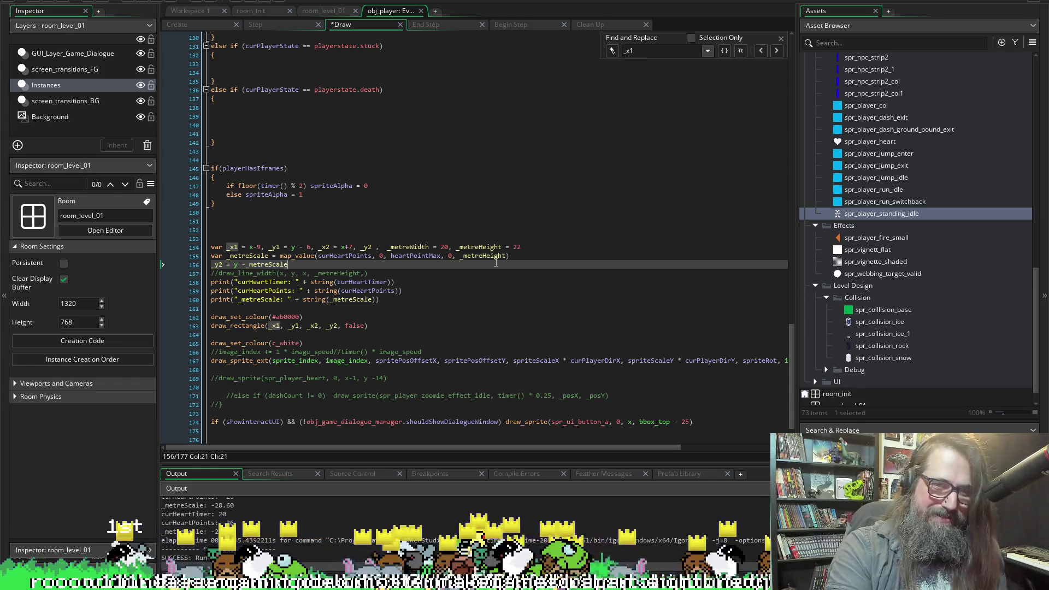
double_click(350, 301)
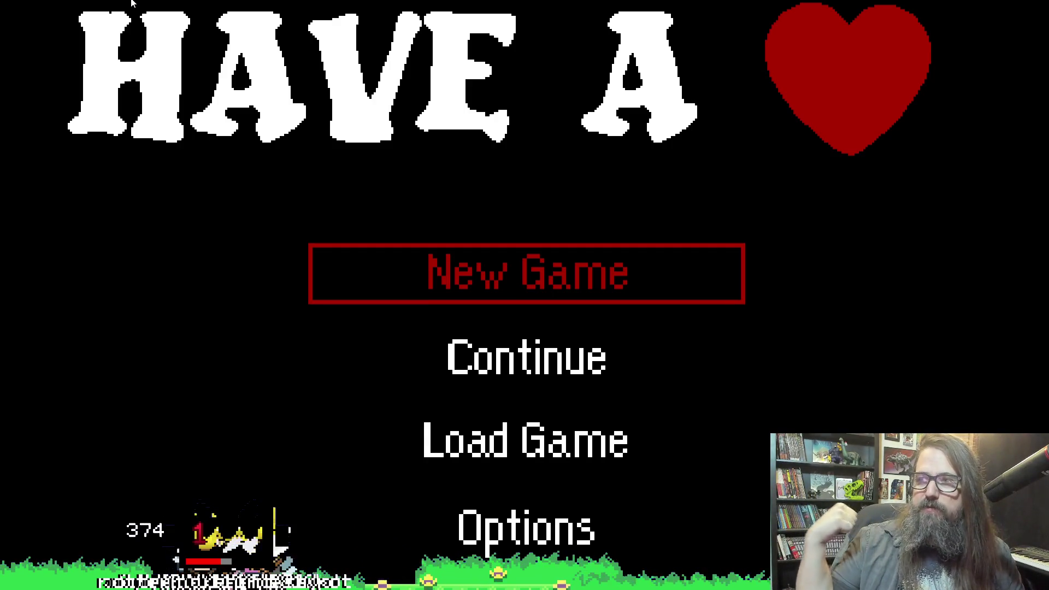
Continue the game from the title menu, leave fullscreen, and quit with Escape.
key(Down)
key(Return)
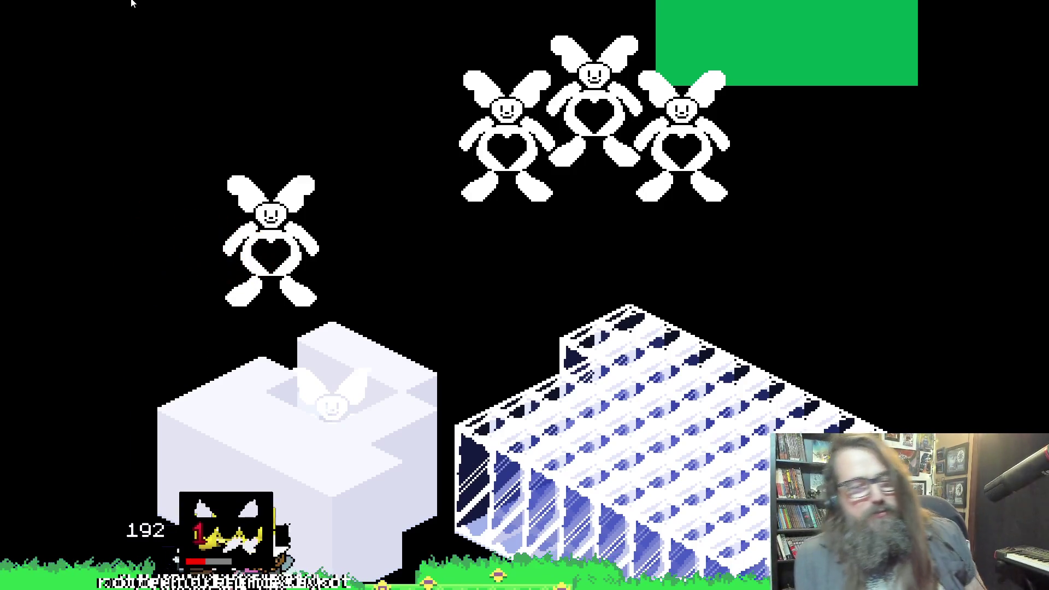
key(alt+Return)
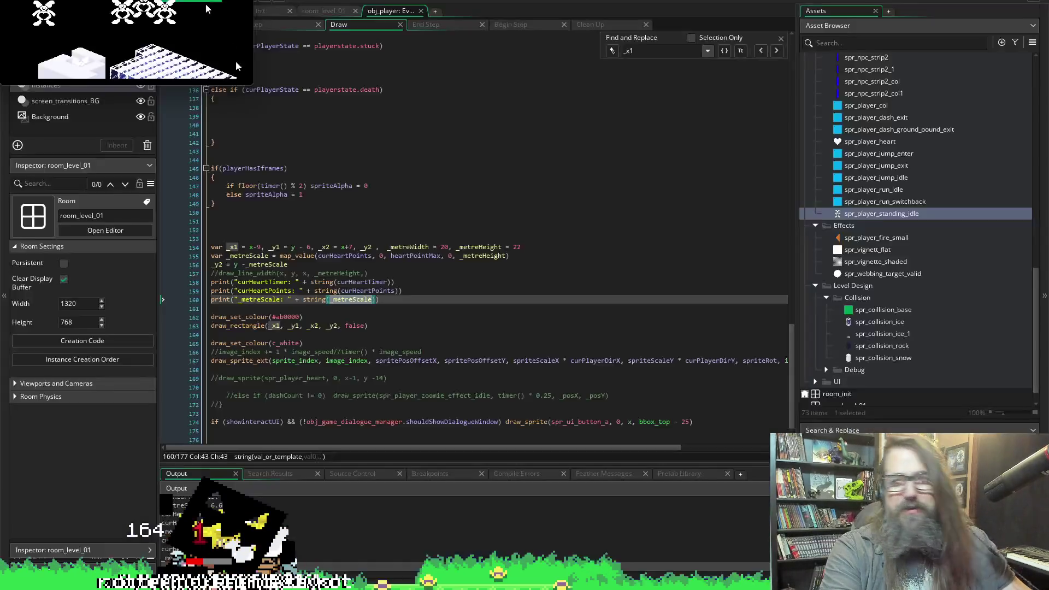
key(Escape)
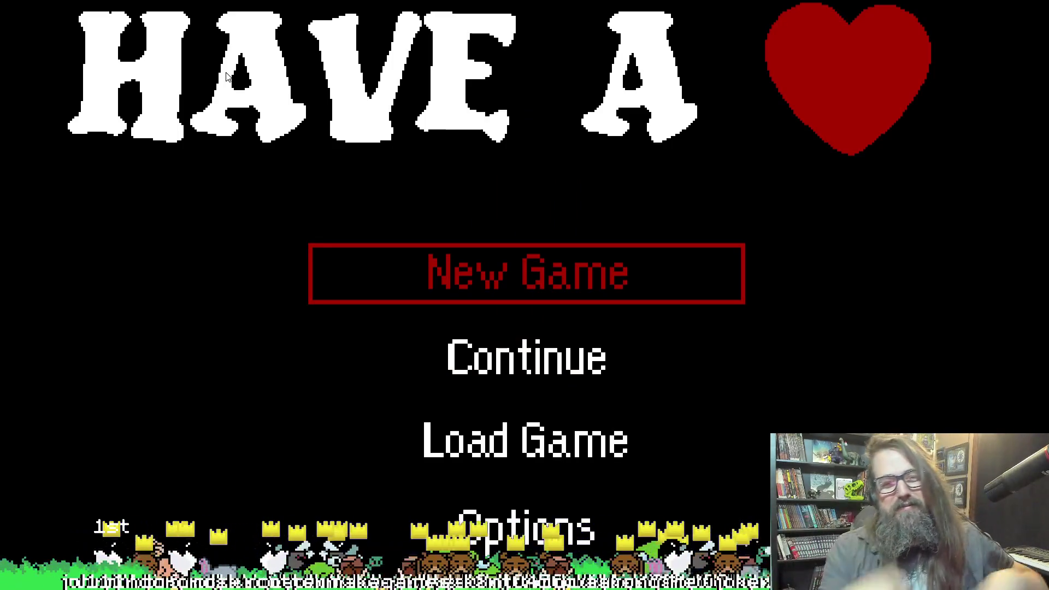
Continue the game again, exit fullscreen and close it, then bring up the GameMaker welcome window.
key(Down)
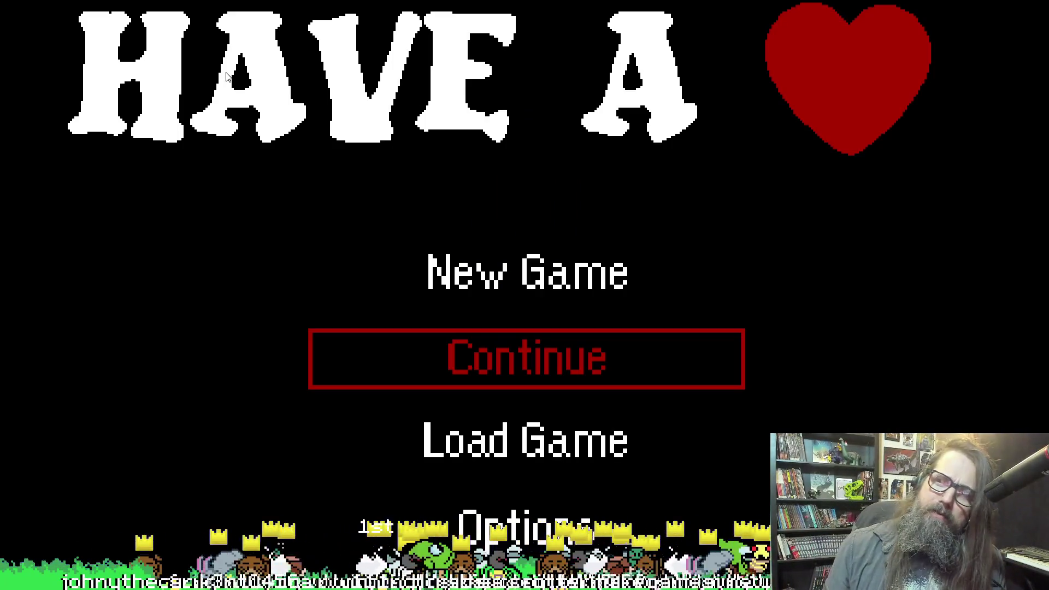
key(Down)
key(Up)
key(Down)
key(Up)
key(Up)
key(Down)
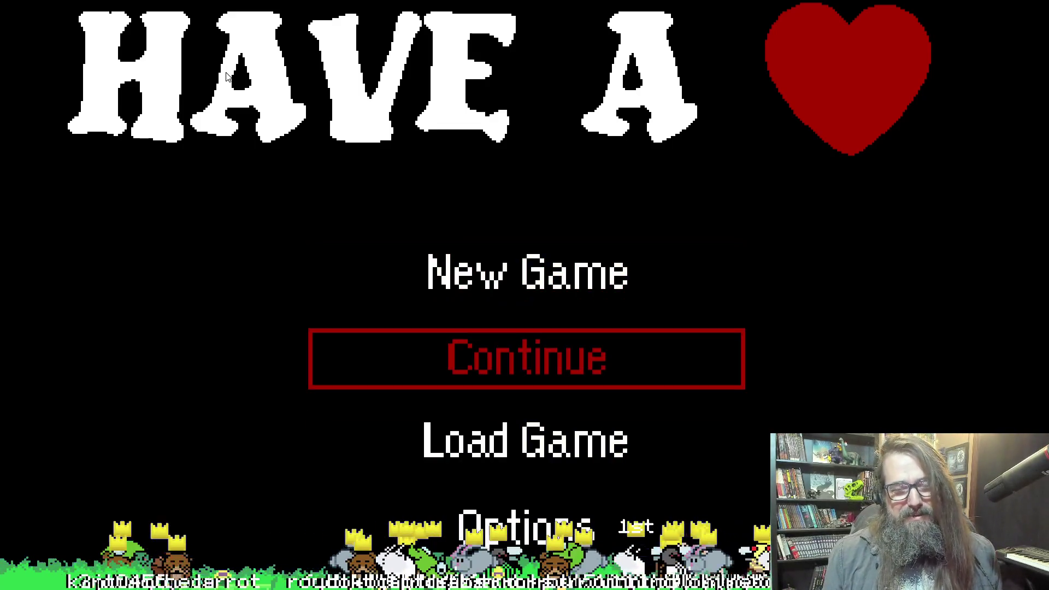
key(Return)
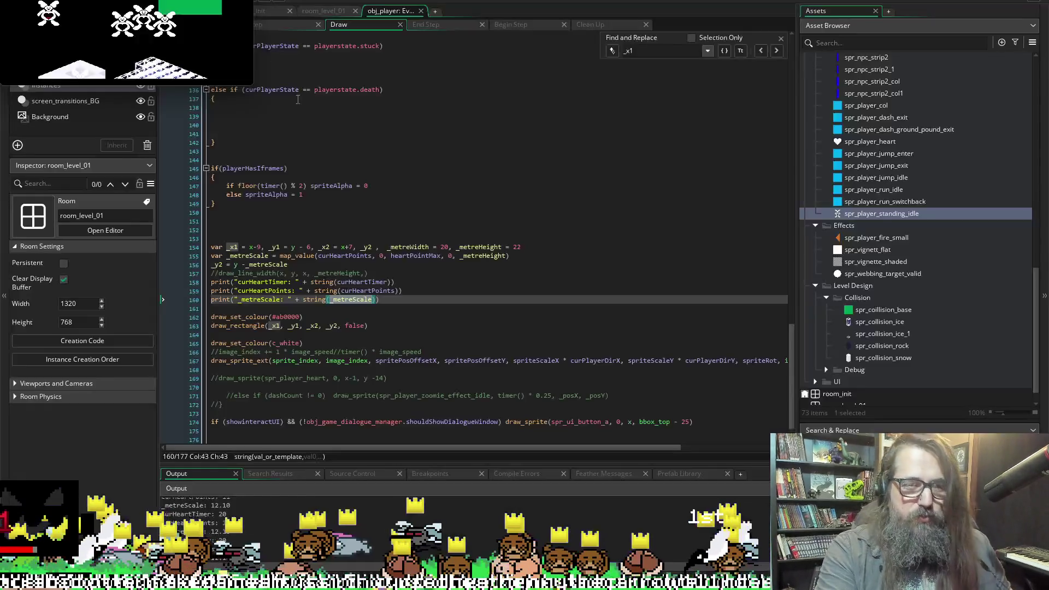
key(alt+Return)
click(277, 29)
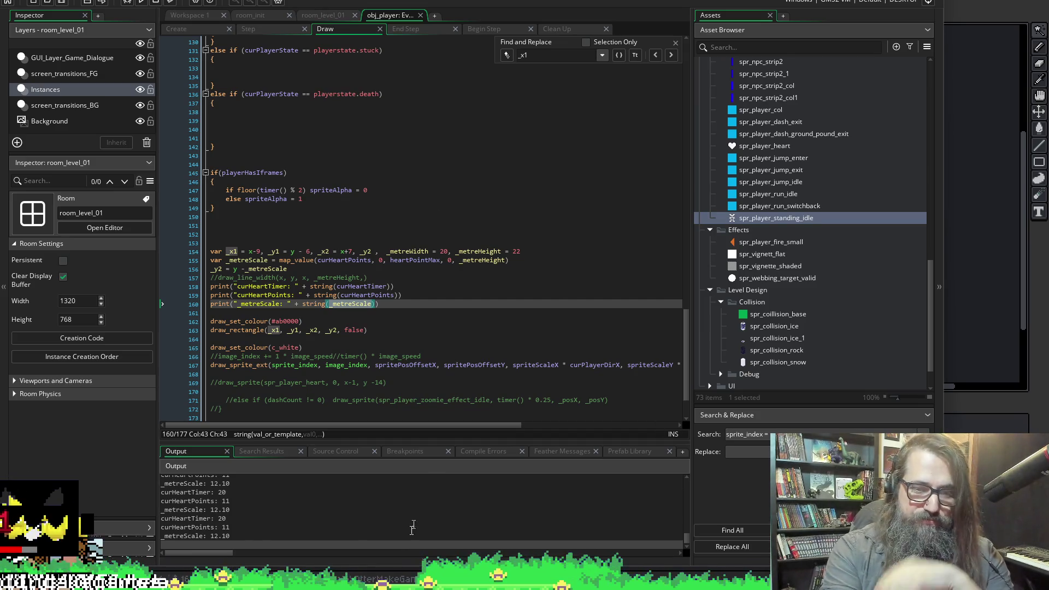
mouse_move(403, 579)
click(508, 519)
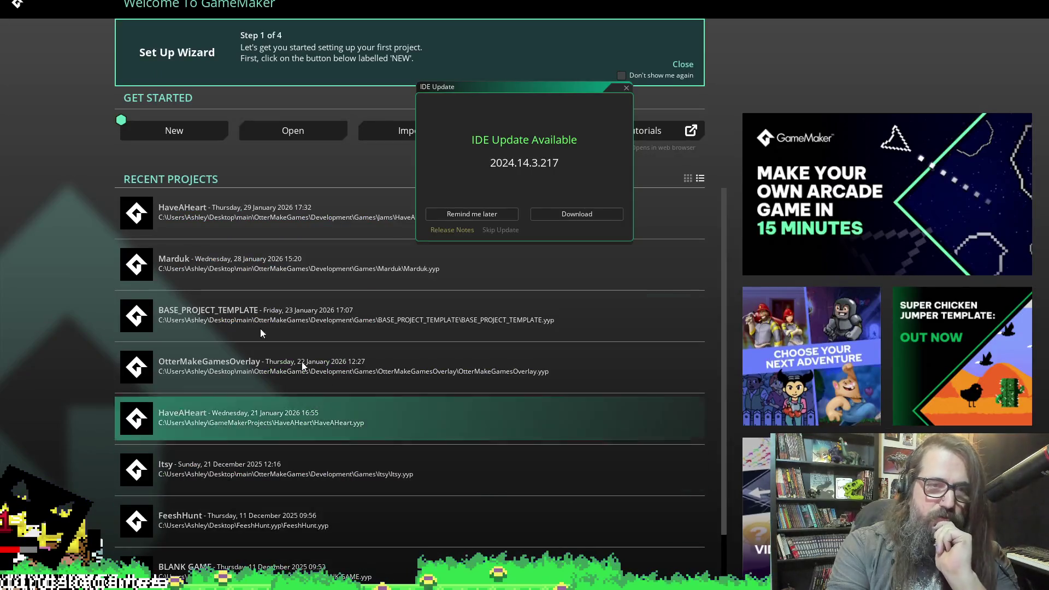
Postpone the IDE update with Remind me later and open a project from Recent Projects.
click(459, 215)
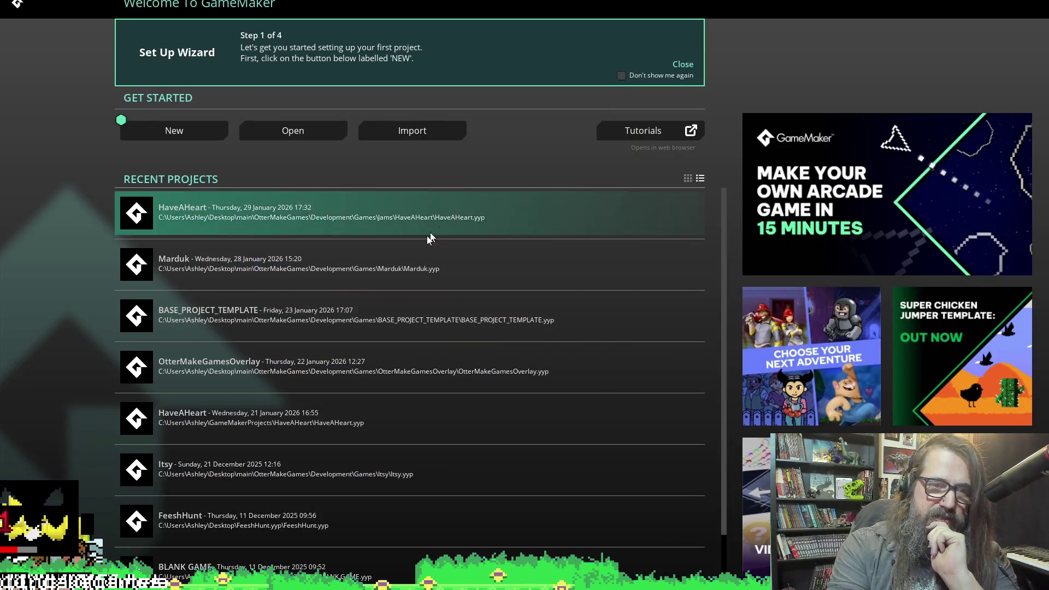
click(416, 468)
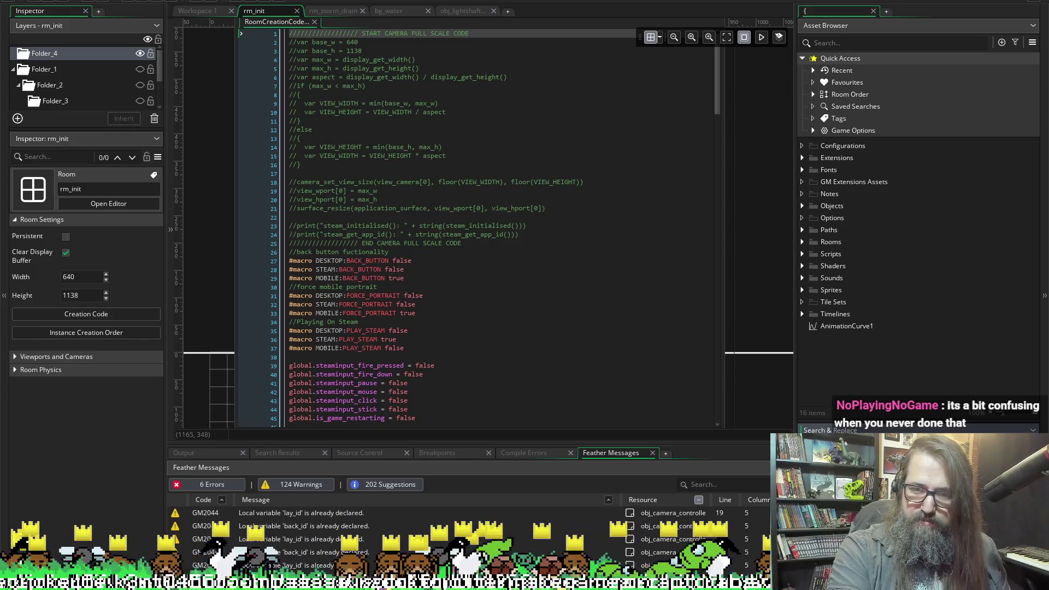
Search for 'achievement' and inspect the achievement_set, achievement_get and achievement_clear results.
key(Return)
double_click(402, 499)
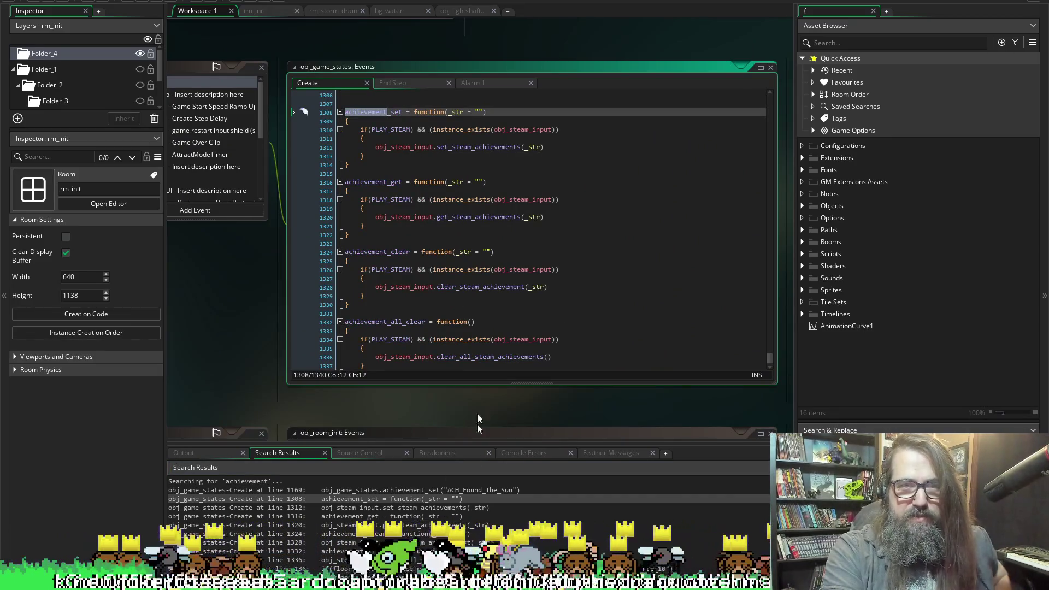
double_click(379, 525)
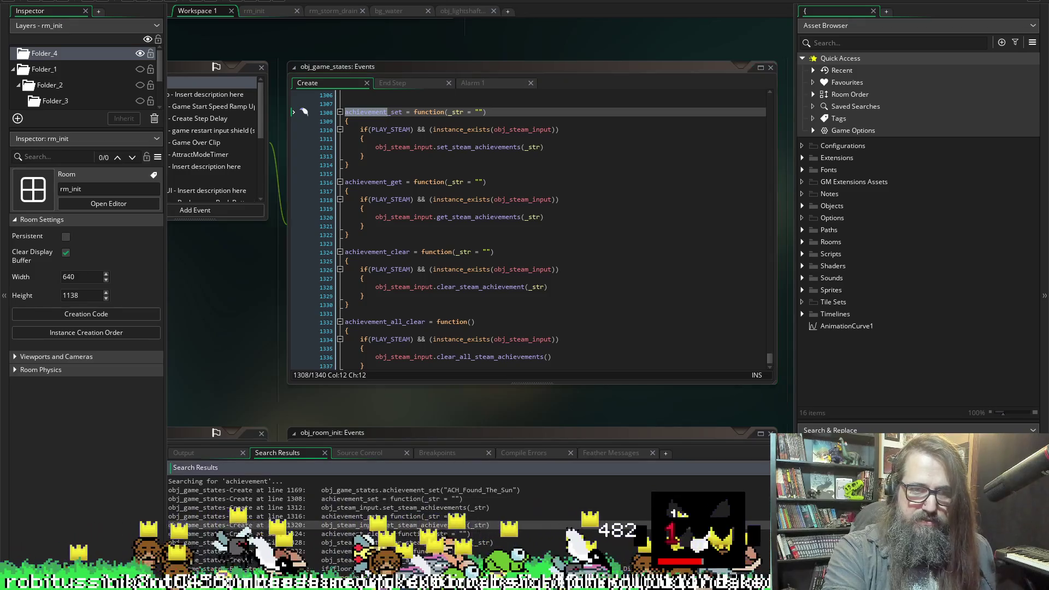
double_click(380, 533)
double_click(493, 524)
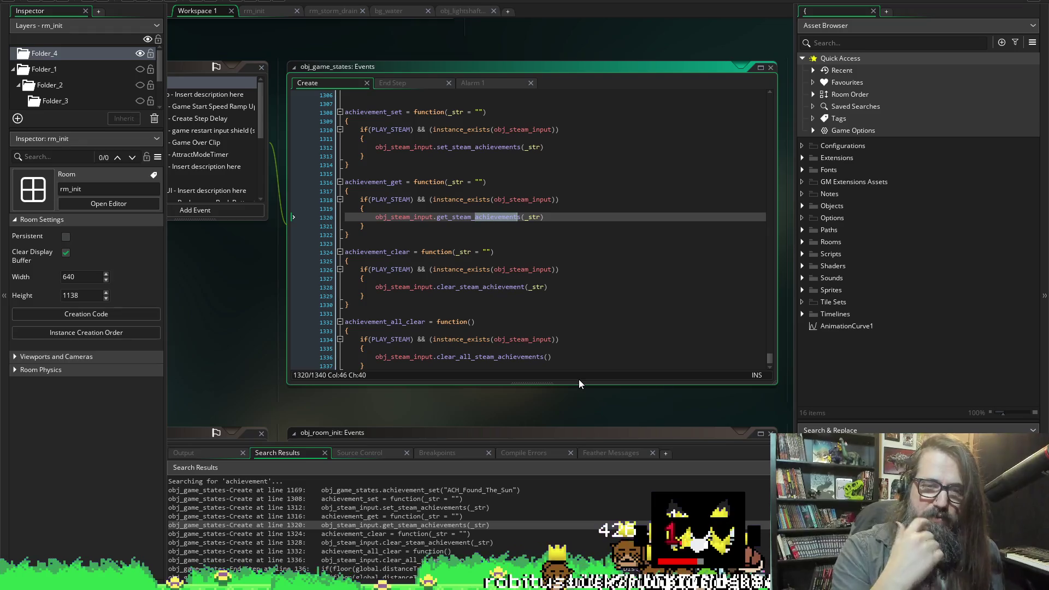
Review obj_steam_input's Create event code, then start closing the project with Alt+F4.
middle_click(402, 217)
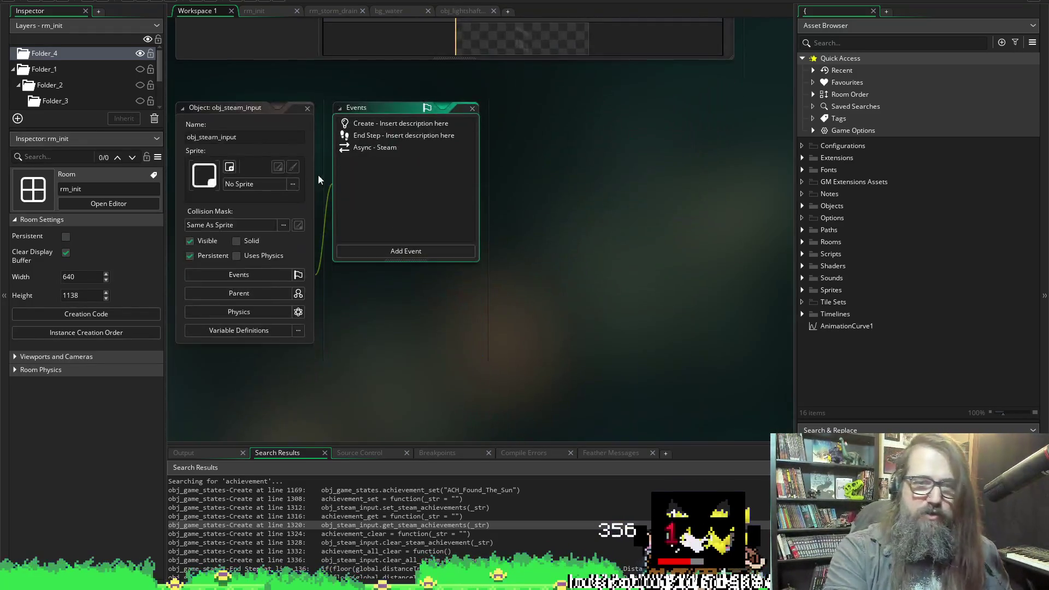
double_click(383, 125)
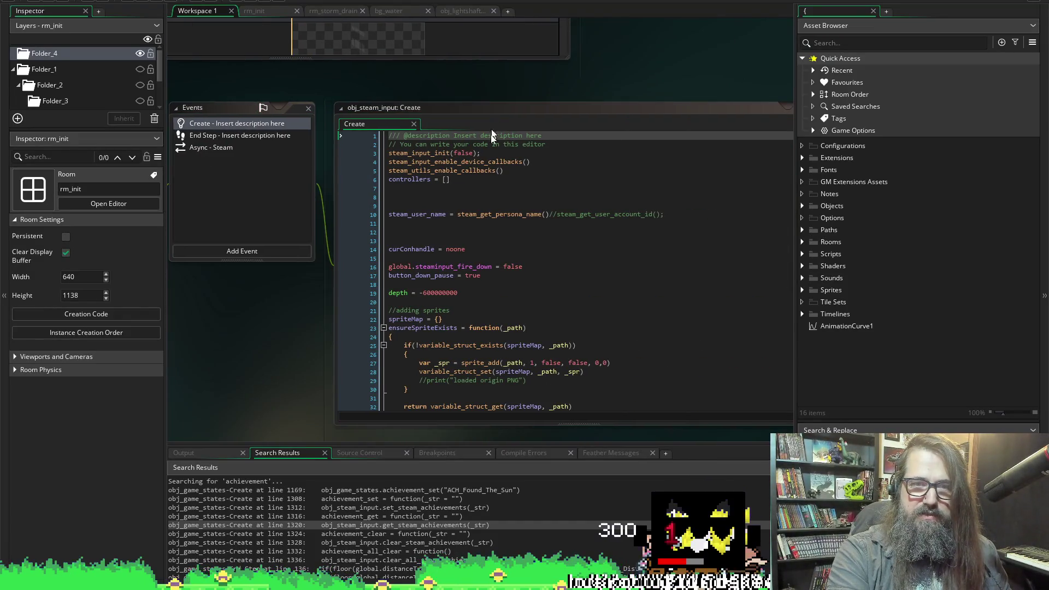
click(518, 180)
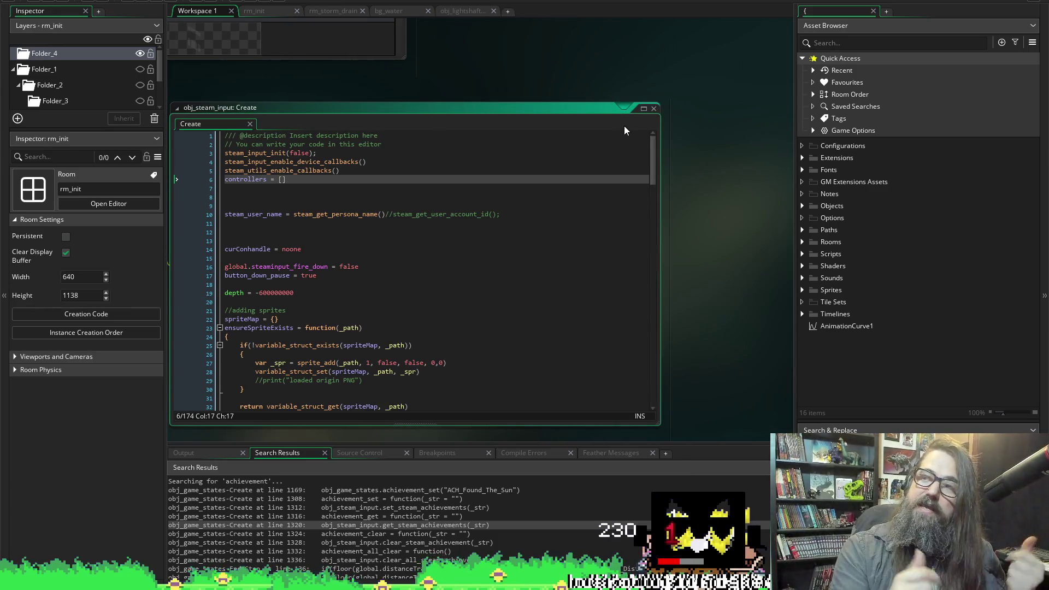
mouse_move(654, 172)
mouse_down()
mouse_move(662, 263)
mouse_move(687, 315)
mouse_move(670, 396)
mouse_up()
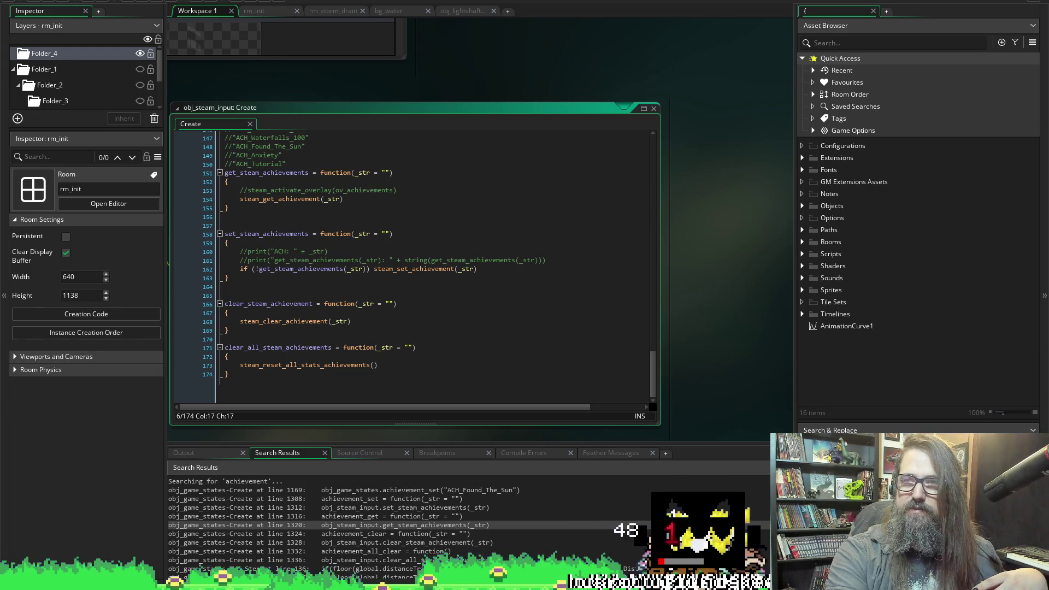
key(alt+F4)
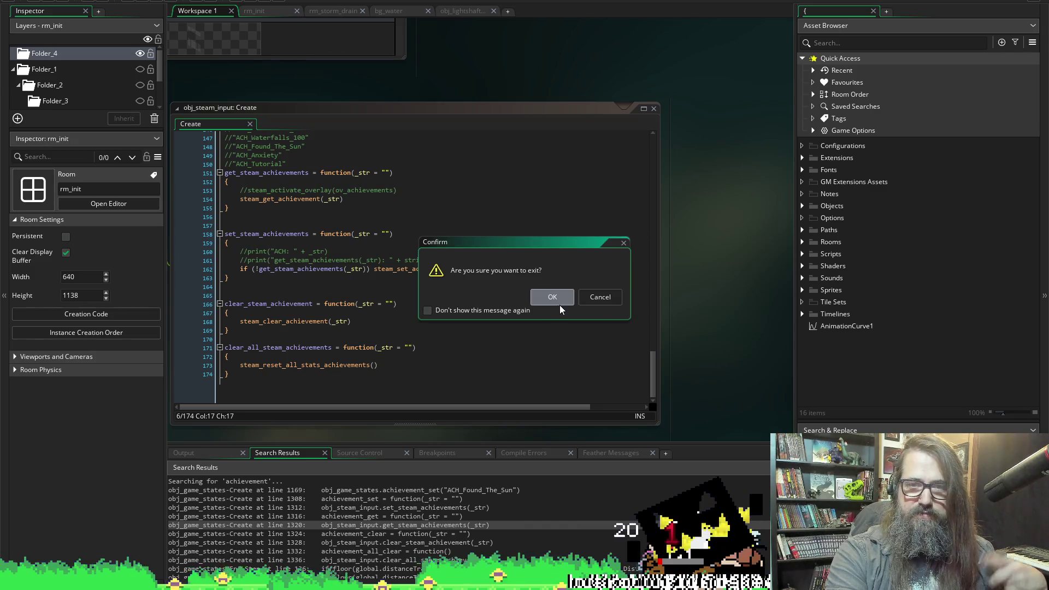